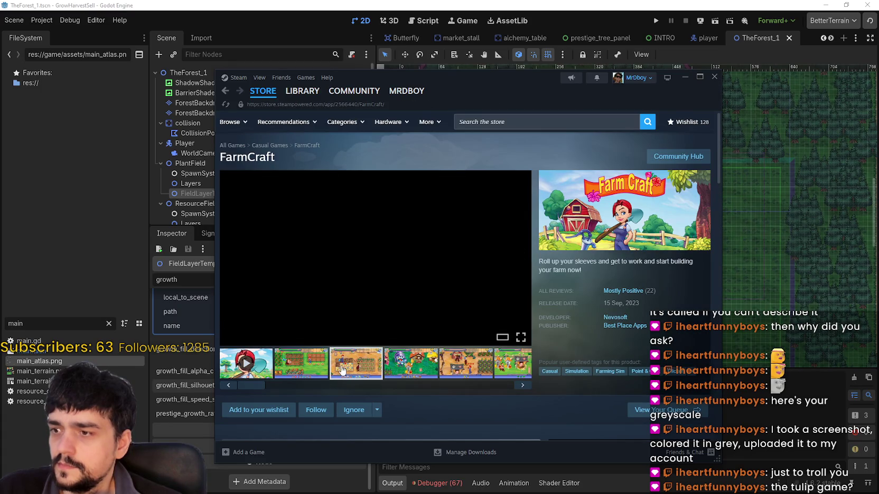
- View the second FarmCraft screenshot, go back to the 'farm' search results, and scroll down the list
left_click(313, 370)
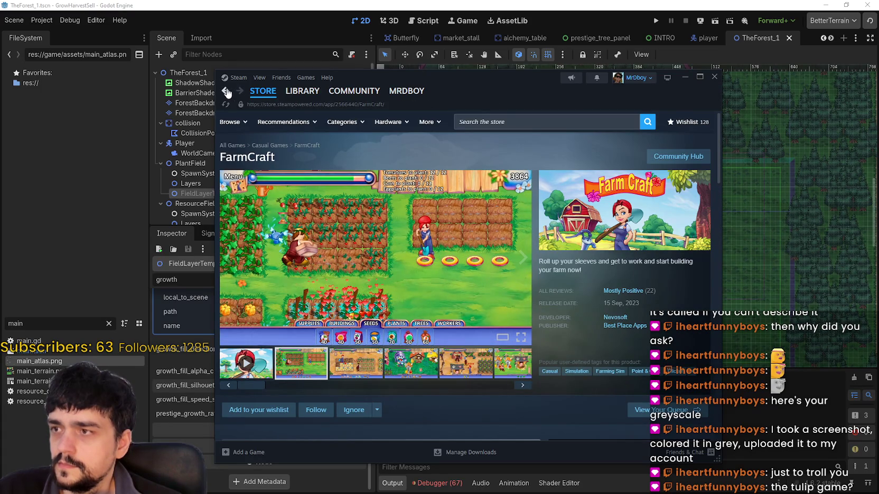
left_click(225, 90)
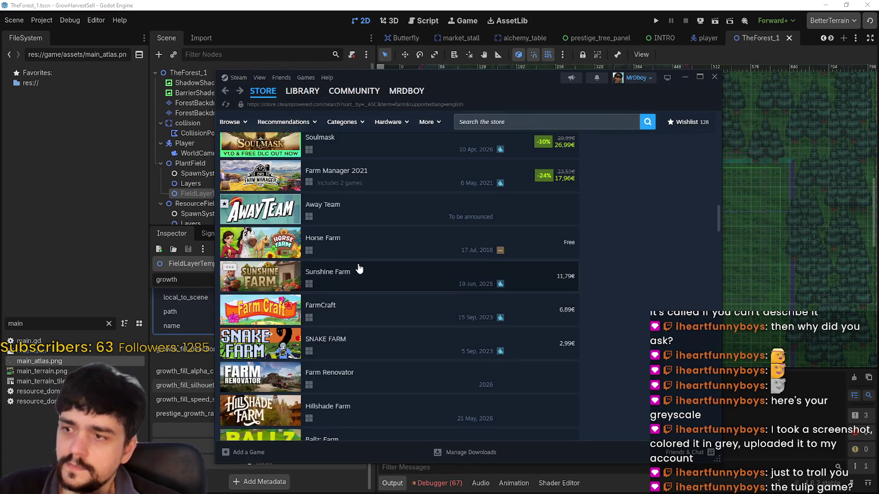
scroll(359, 270, "down", 5)
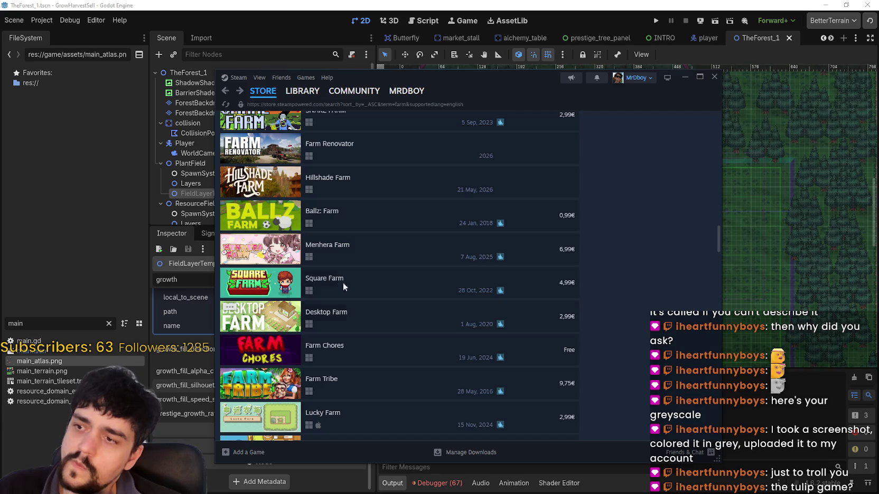
scroll(261, 270, "down", 2)
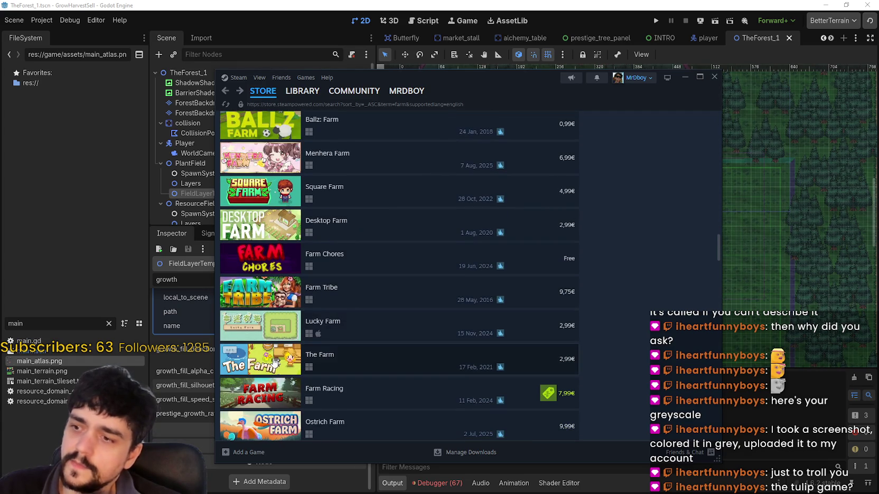
scroll(264, 328, "down", 4)
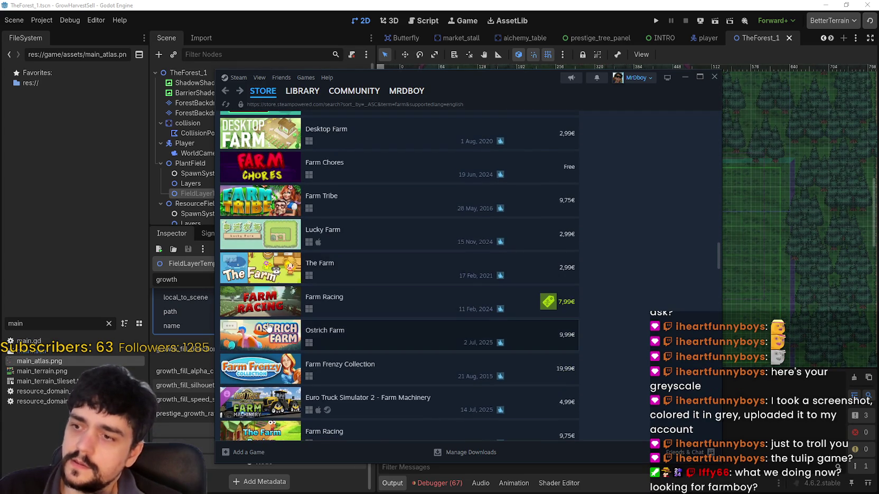
scroll(270, 311, "down", 3)
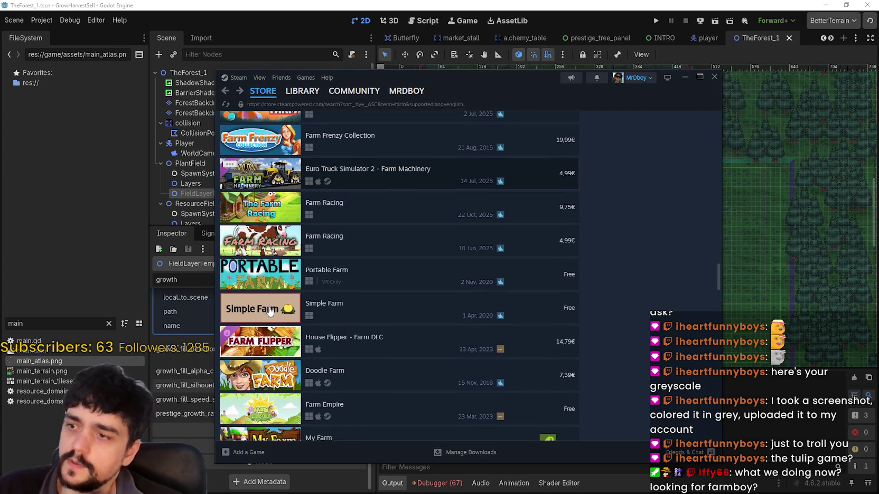
scroll(270, 310, "down", 3)
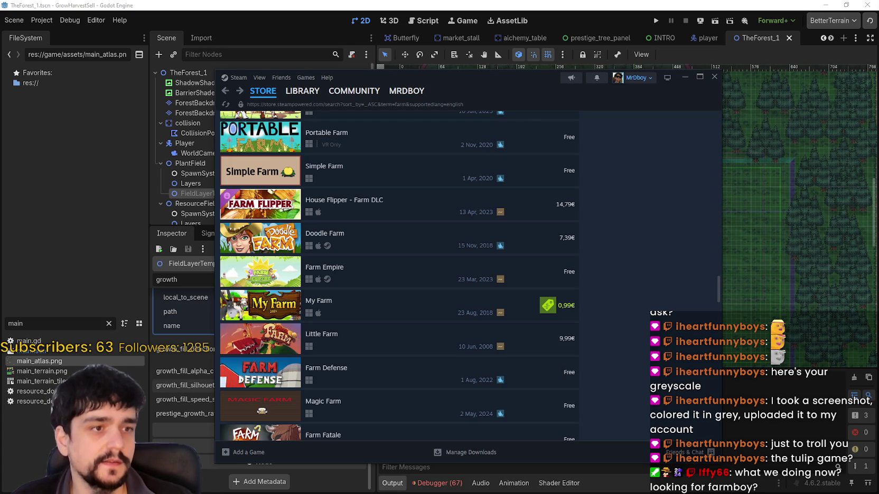
- Search the store for 'petal by' and open the Petal by Petal store page
scroll(608, 233, "up", 15)
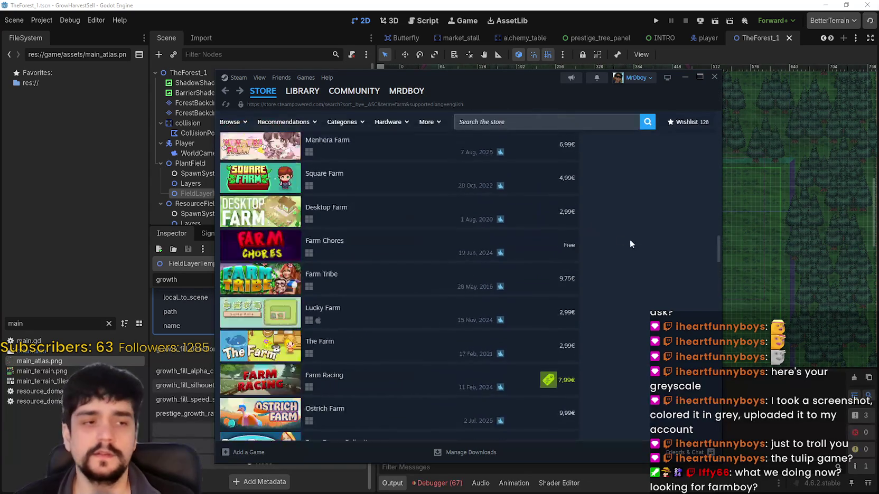
scroll(635, 285, "up", 15)
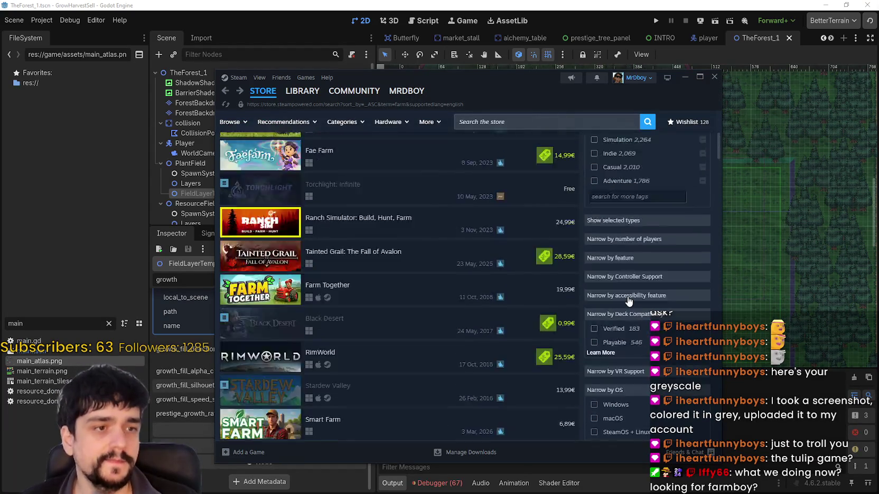
left_click(479, 124)
type("petal by")
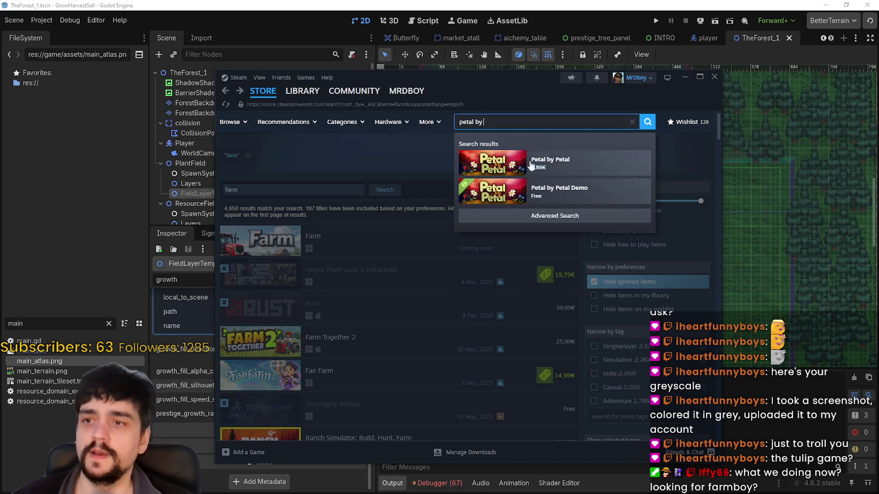
left_click(512, 158)
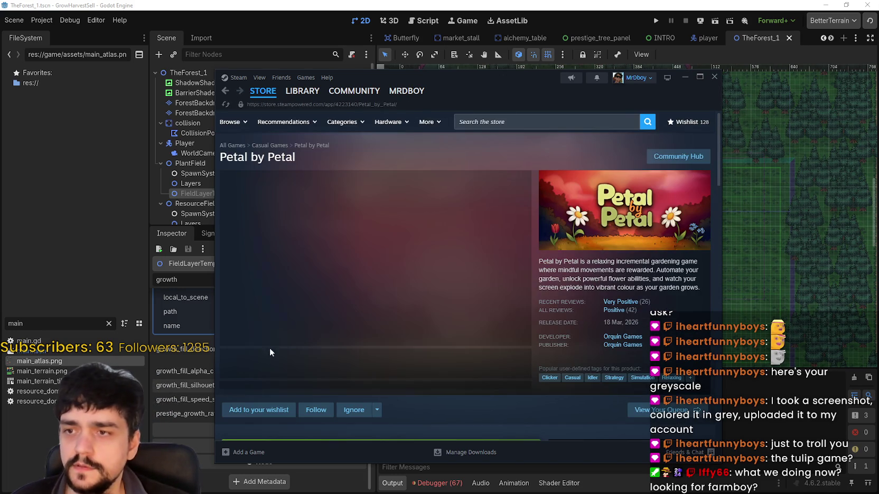
- Enlarge the second Petal by Petal screenshot, then close the enlarged view
left_click(311, 366)
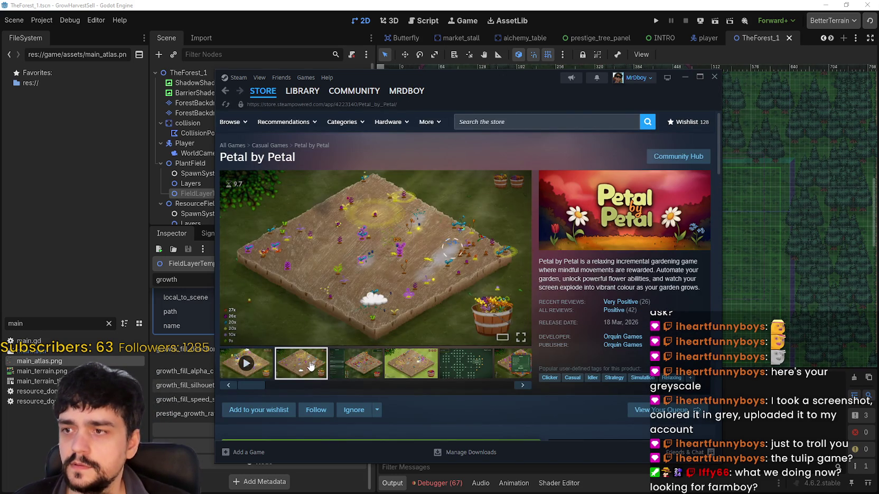
left_click(367, 300)
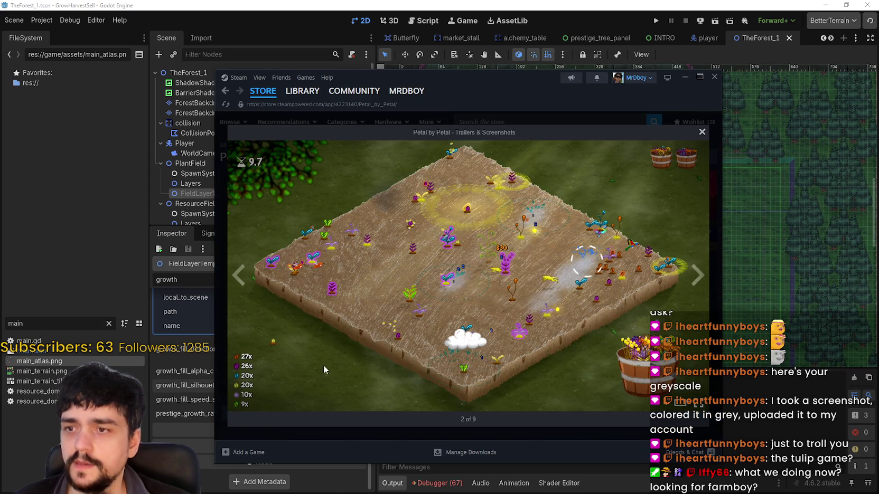
left_click(702, 131)
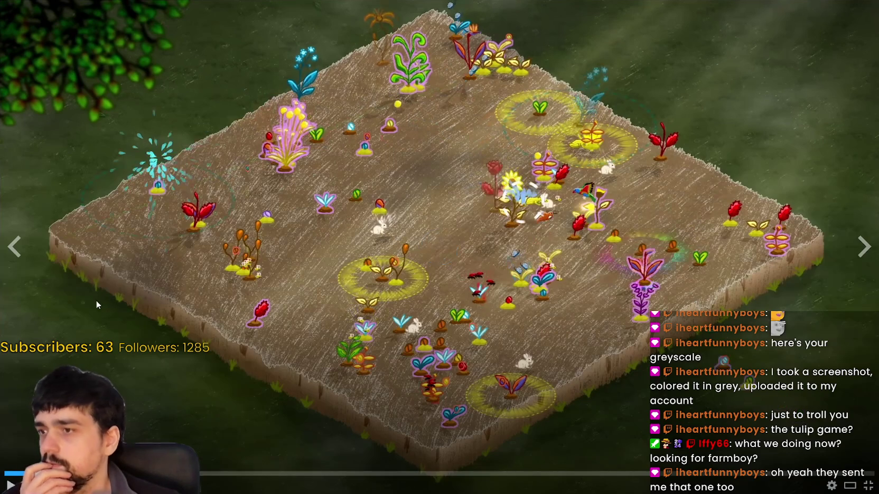
- Resume and pause the Petal by Petal trailer a few times, then exit full screen
left_click(212, 274)
left_click(243, 345)
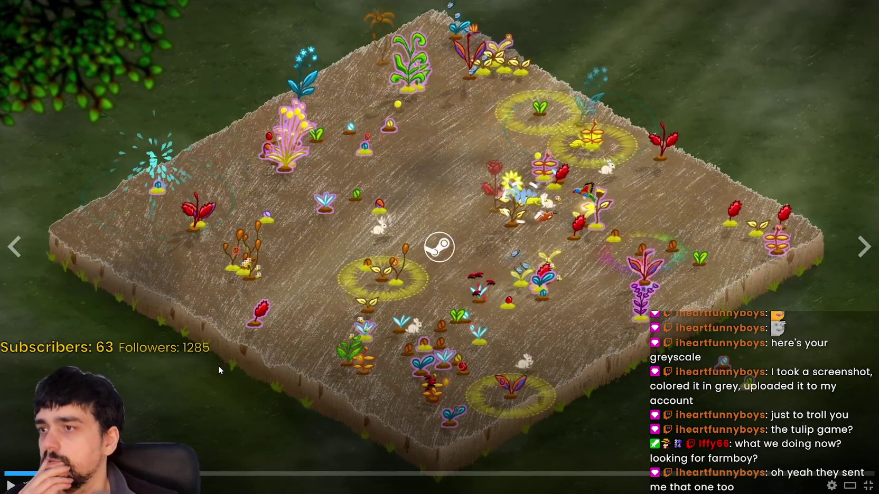
left_click(10, 485)
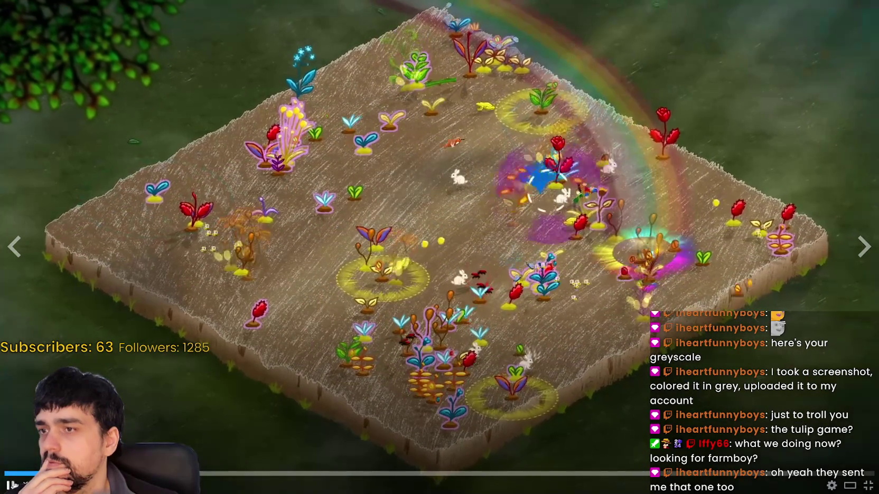
left_click(10, 484)
left_click(10, 483)
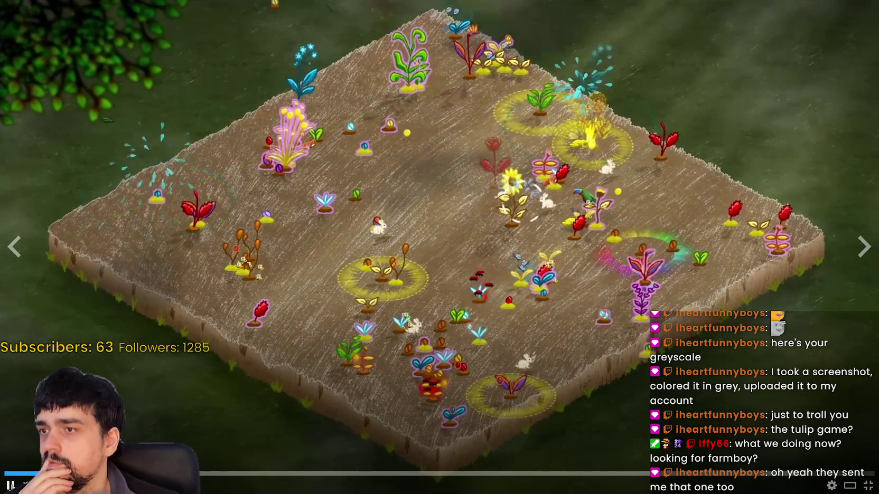
key("space")
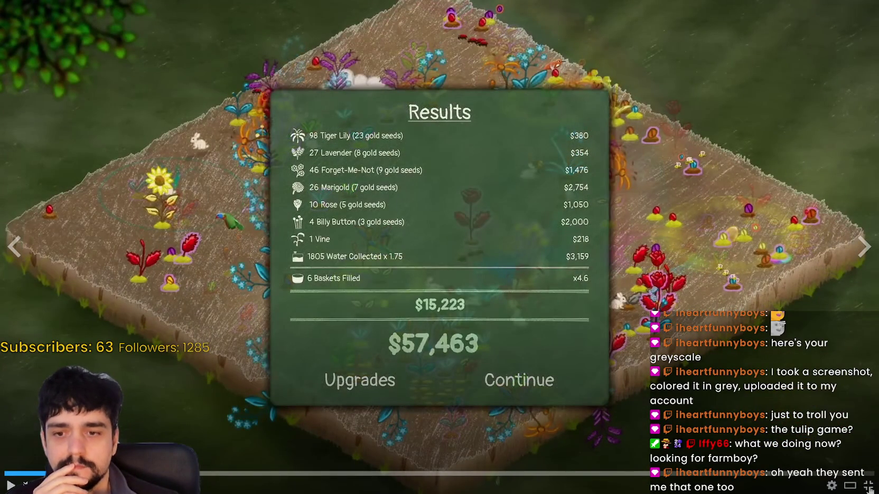
key("Escape")
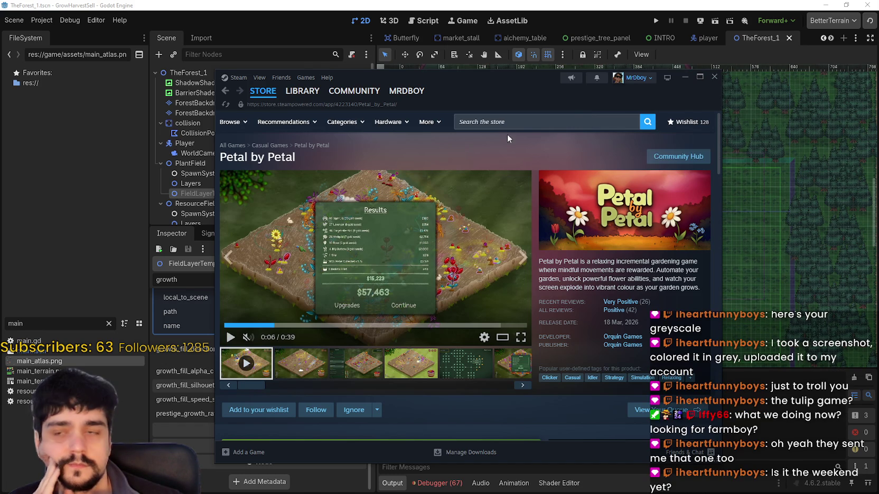
- Search for 'Agromatic', open its store page, and browse several of its screenshots
left_click(495, 119)
type("A")
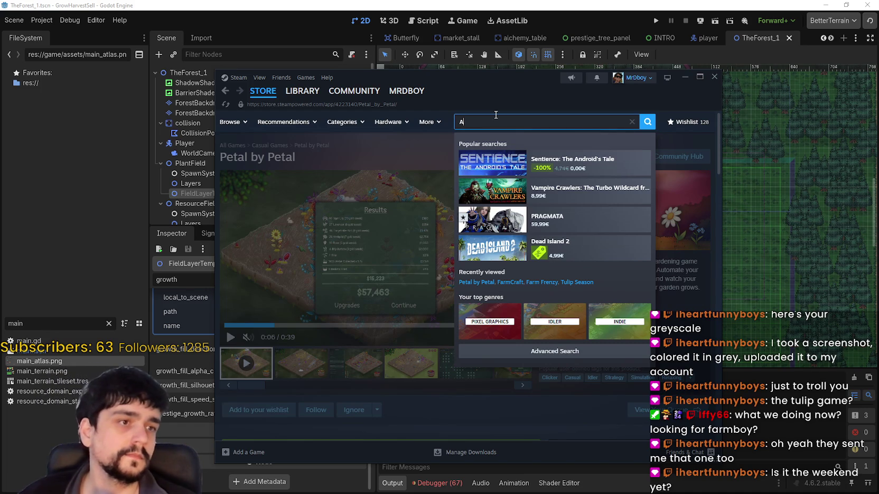
type("grom")
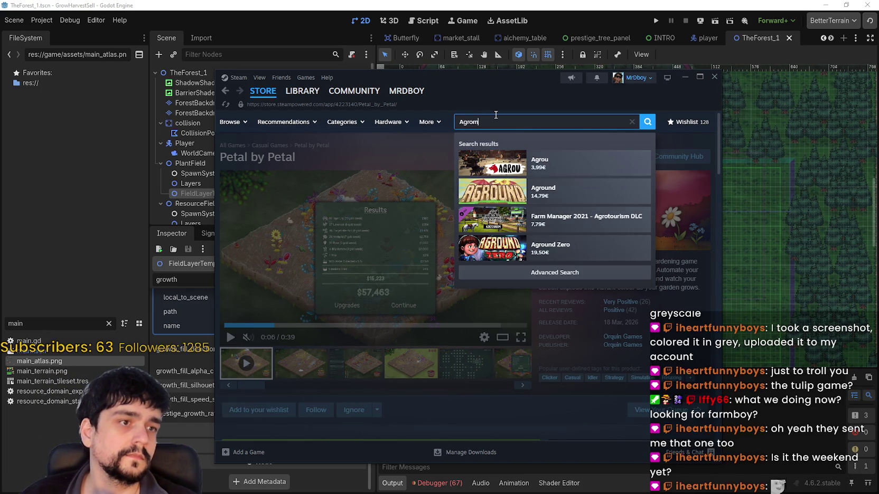
type("atic")
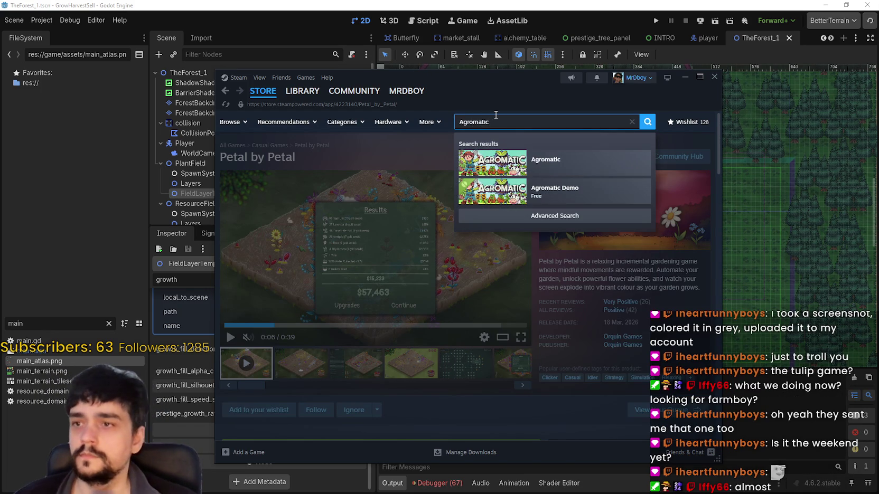
left_click(547, 161)
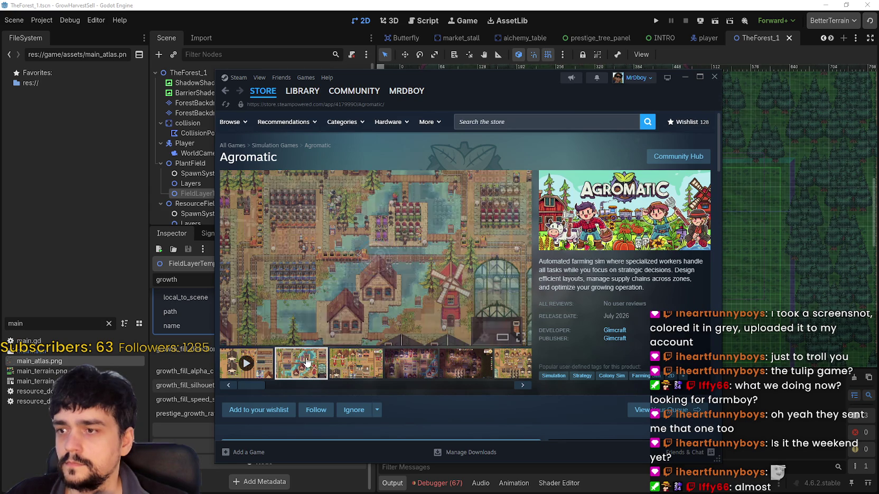
left_click(355, 363)
left_click(404, 364)
left_click(481, 122)
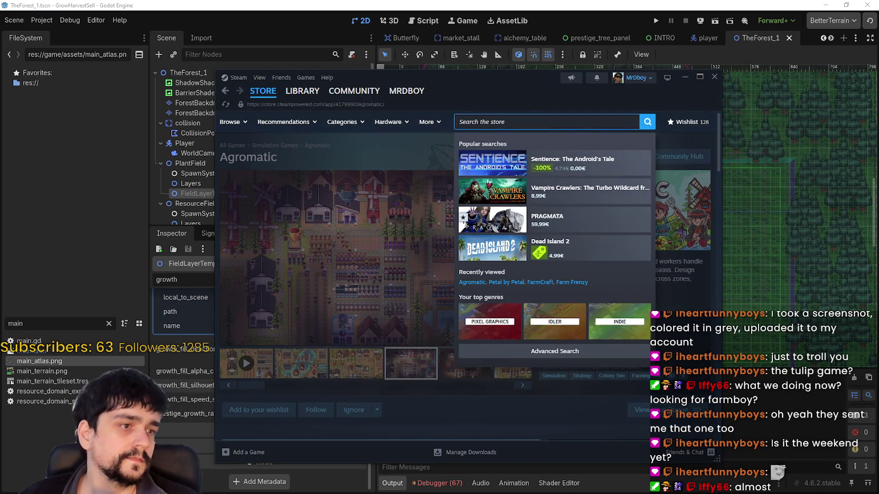
key("Escape")
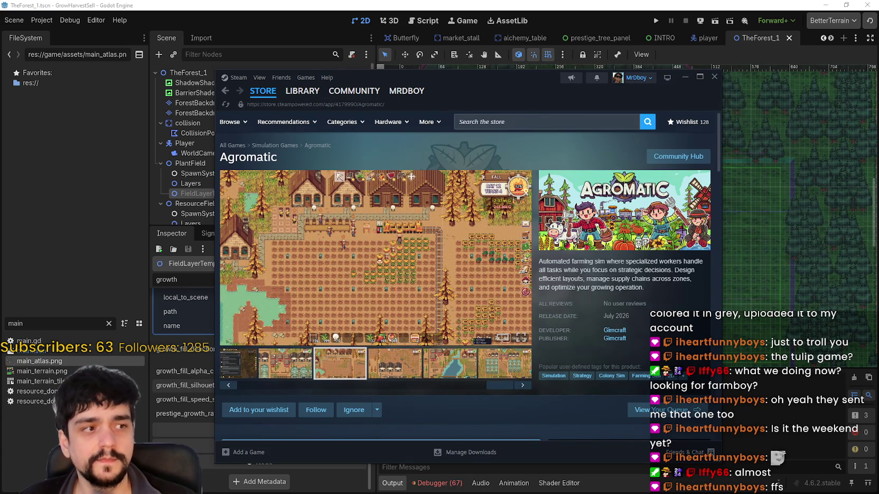
left_click(363, 253)
left_click(419, 118)
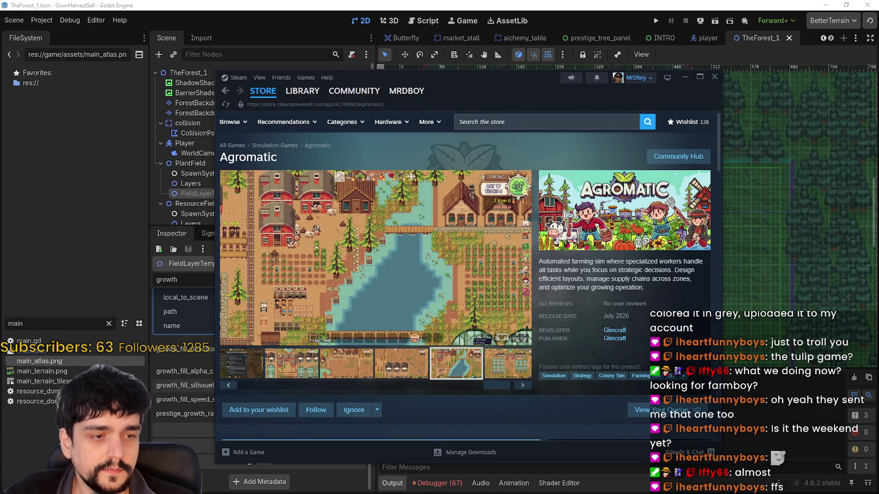
left_click(612, 215)
scroll(612, 215, "up", 3)
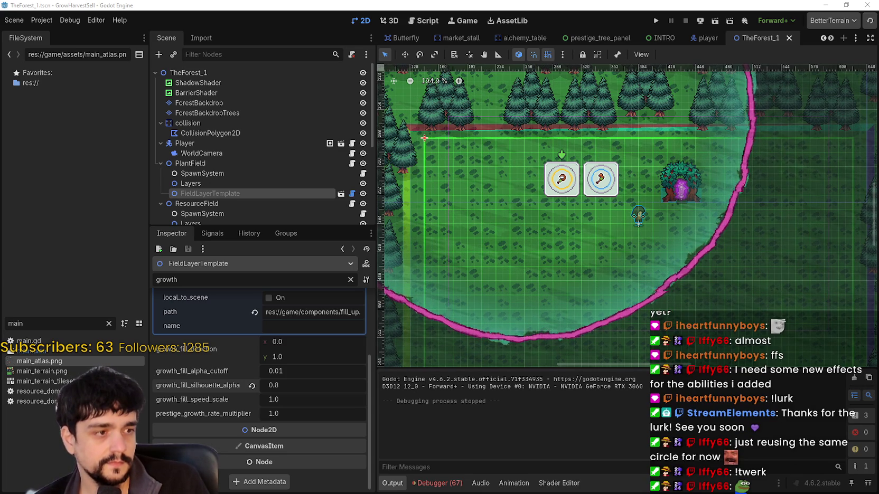
- Switch to the Steam library and open the Shape Survivors Playtest game page
key("alt+Tab")
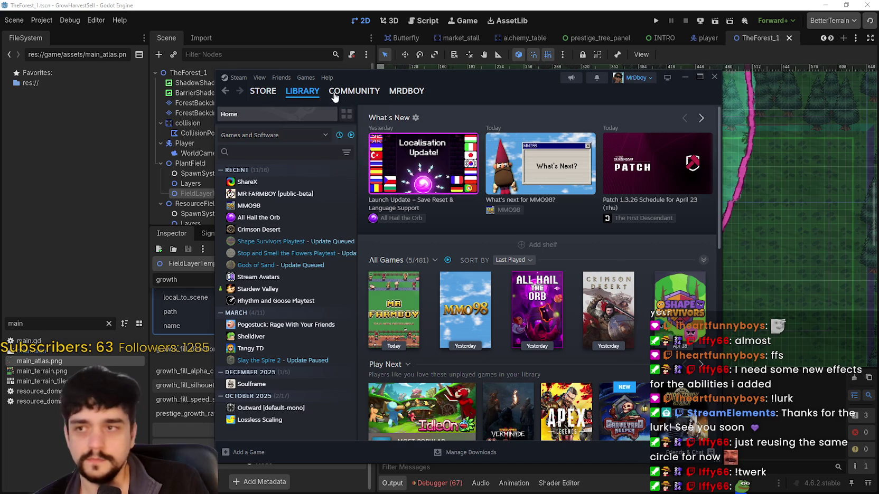
left_click(280, 244)
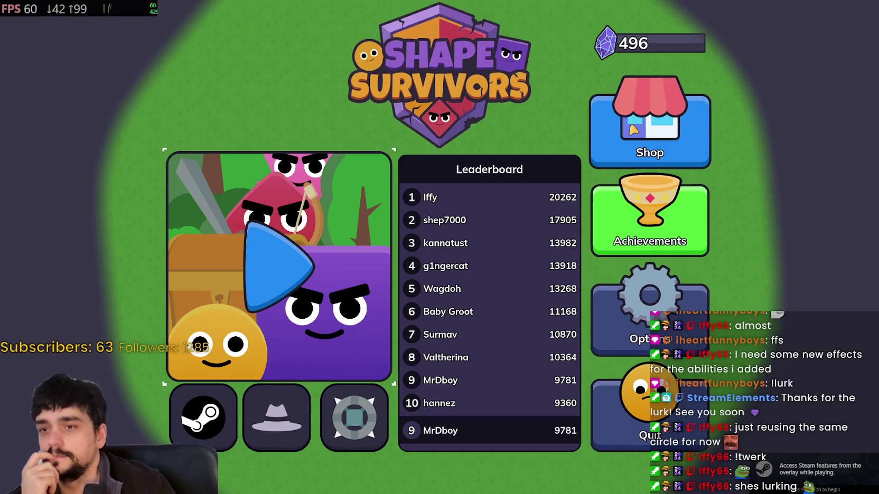
- Browse the upgrade shop, then close it
left_click(631, 137)
scroll(697, 254, "down", 3)
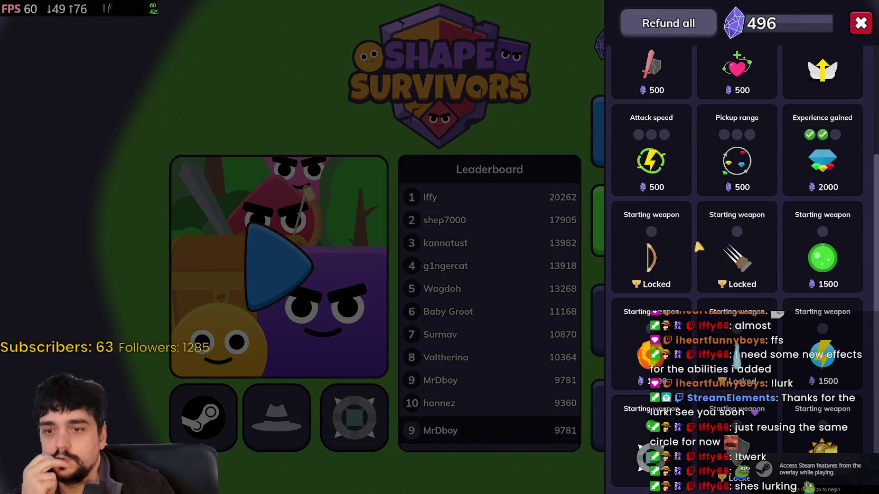
scroll(762, 268, "up", 3)
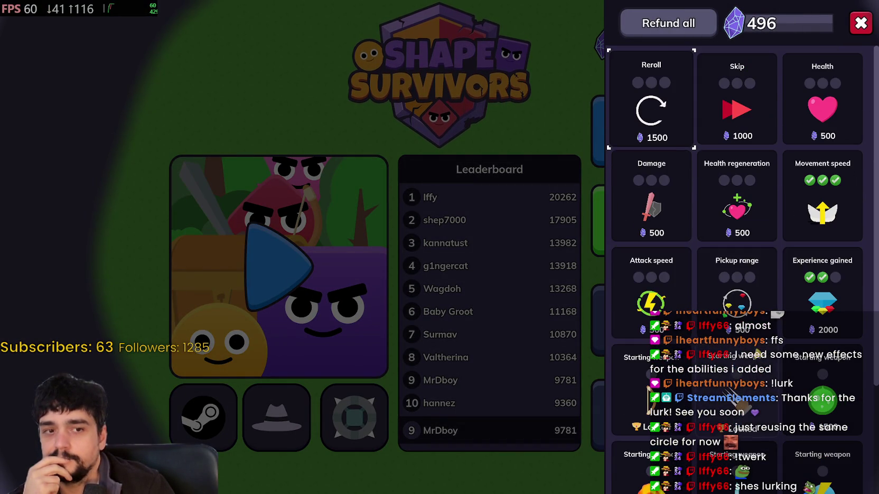
scroll(762, 268, "down", 1)
left_click(855, 27)
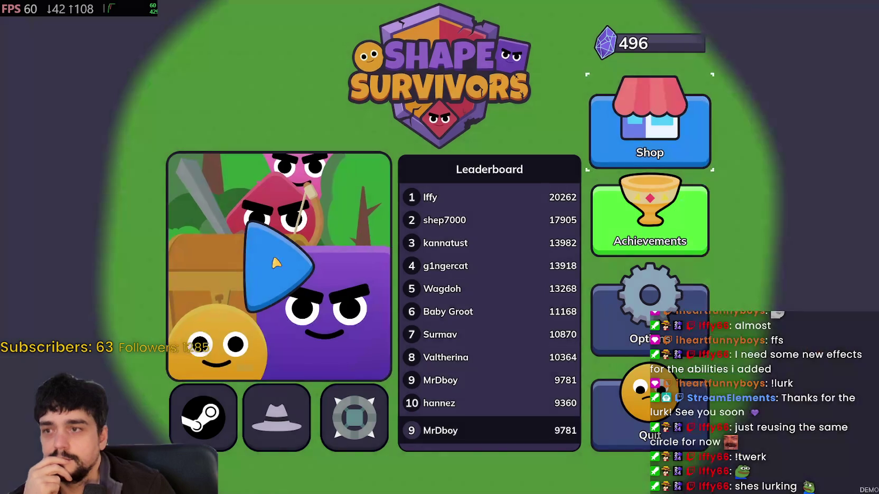
- Start a run in The forest and move around fighting the first enemies
key("Return")
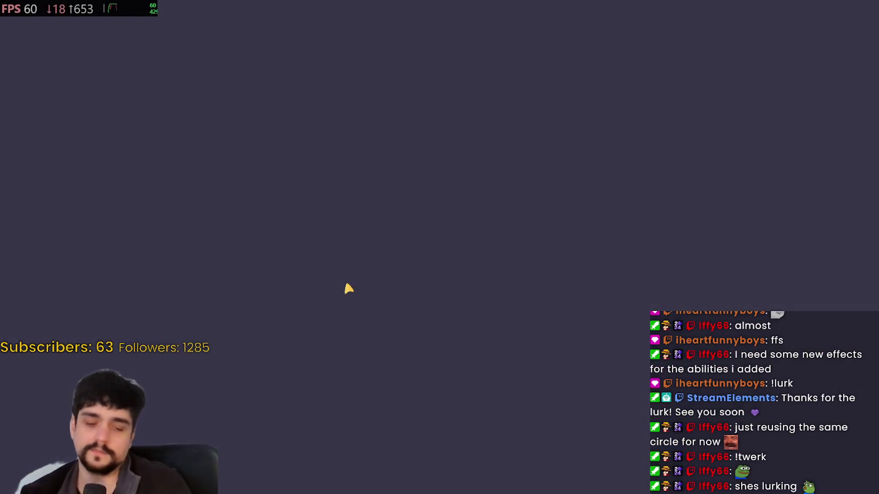
key("s")
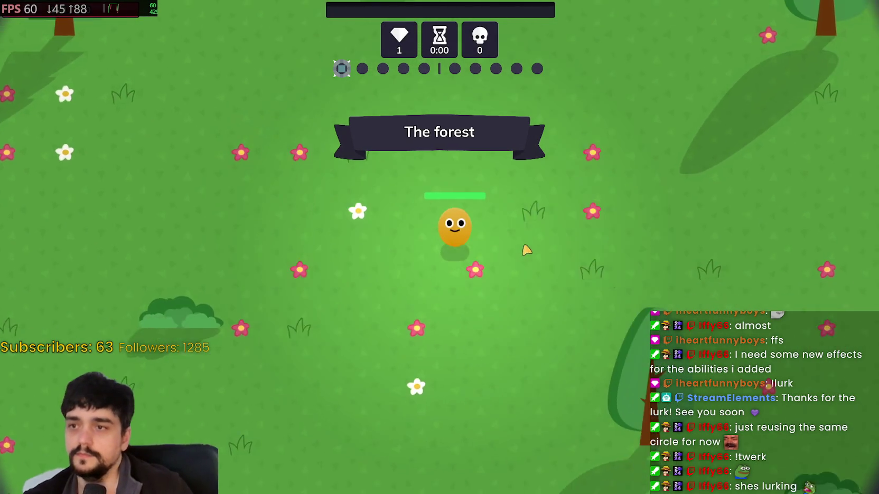
key("d")
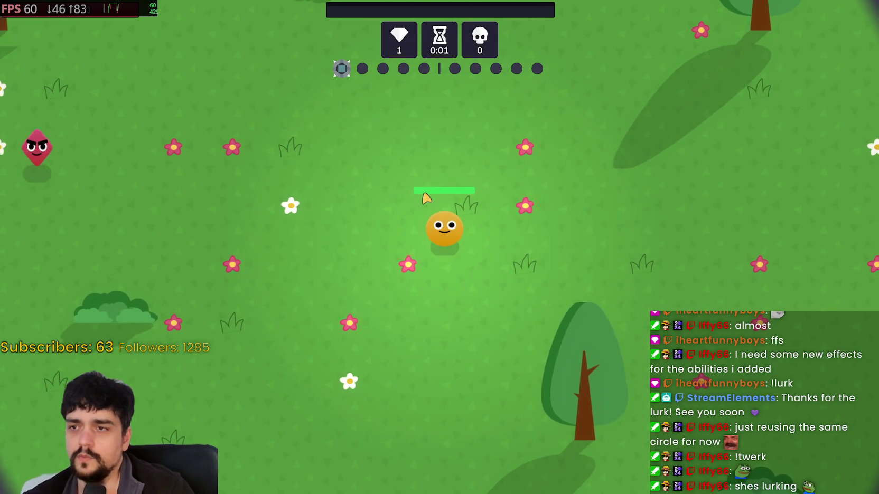
key("w")
key("a")
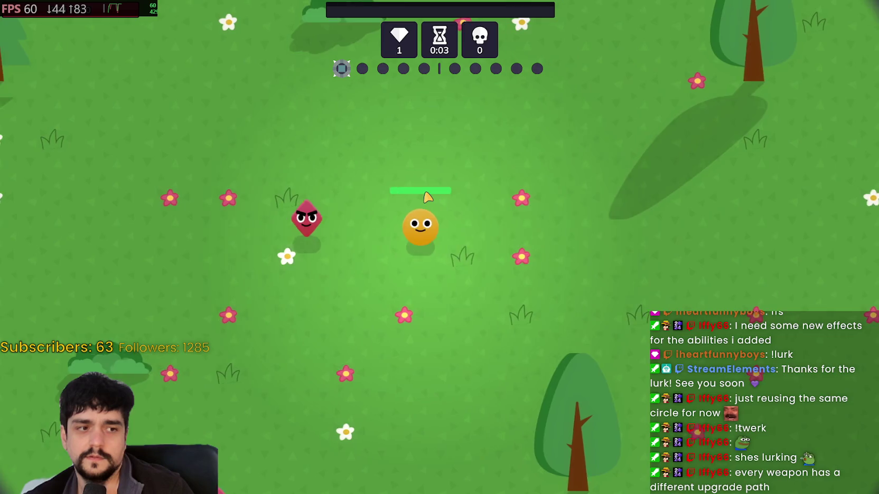
key("s")
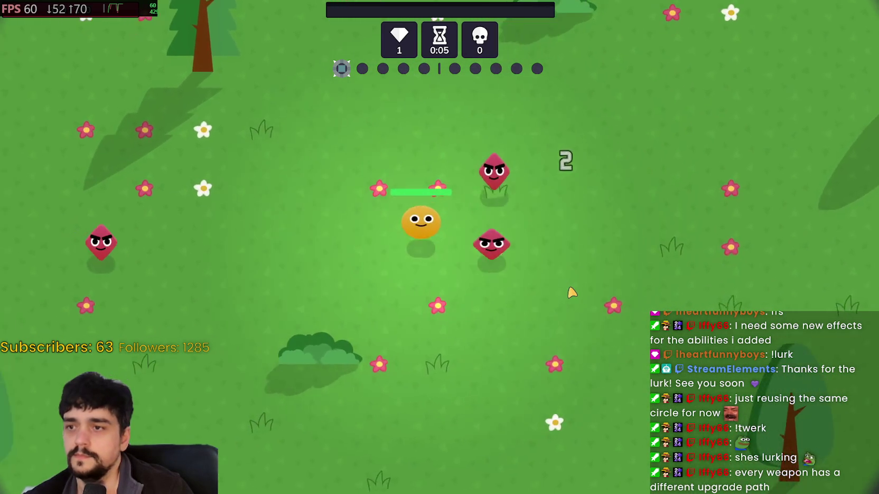
key("d")
key("d")
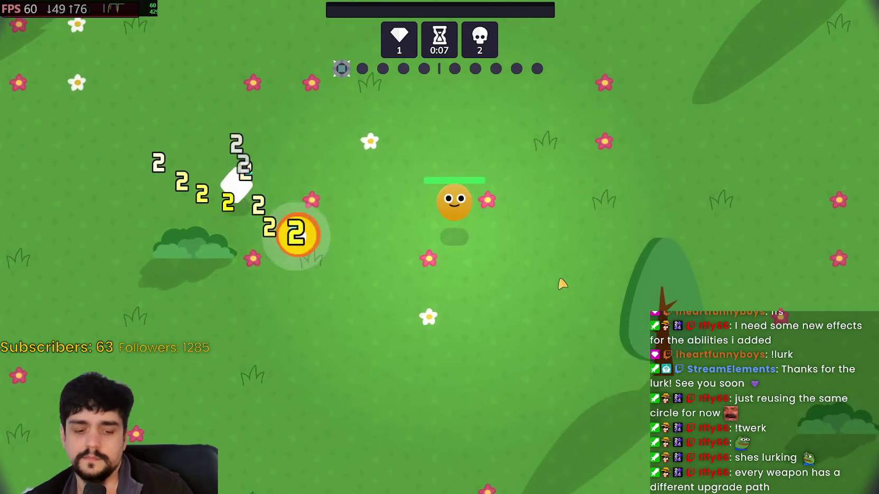
key("w")
key("a")
key("a")
key("s")
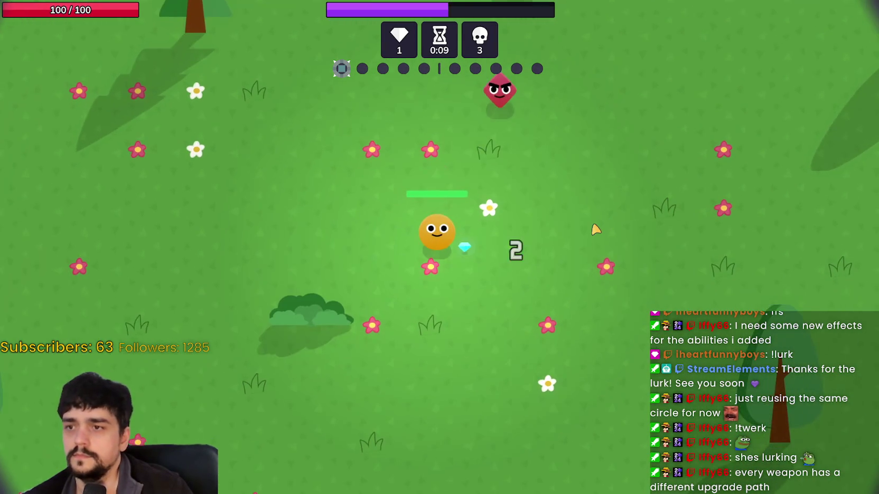
key("a")
- Collect gems until the first level-up and take the Regeneration ring
key("w")
key("d")
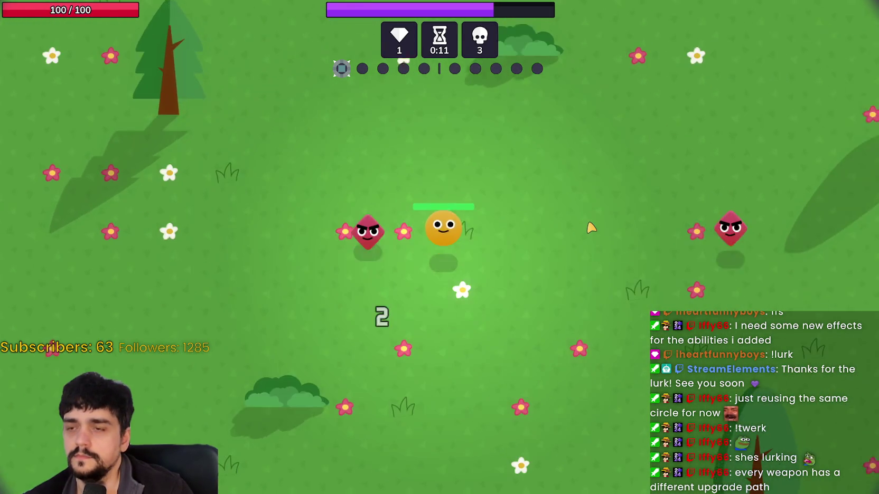
key("d")
key("w")
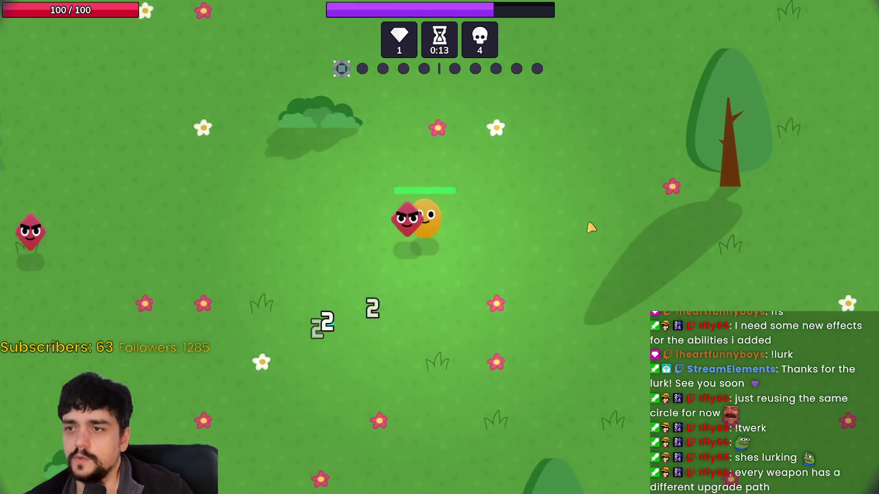
key("a")
key("a")
key("s")
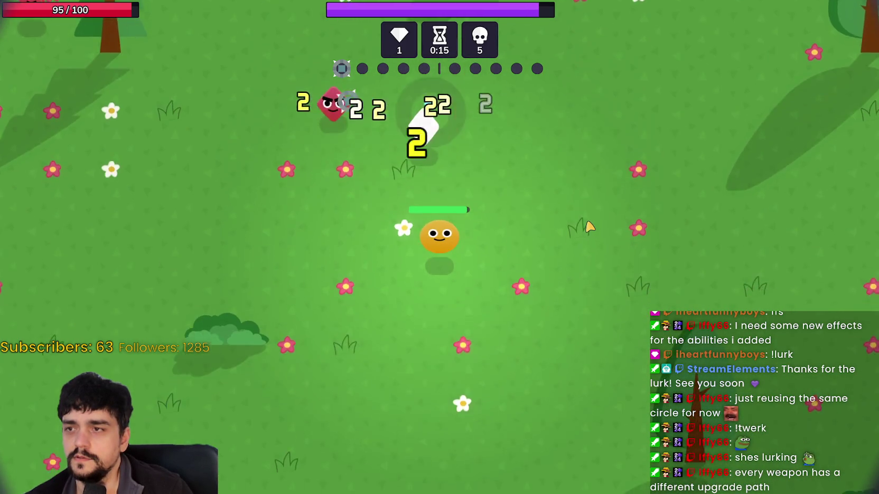
key("a")
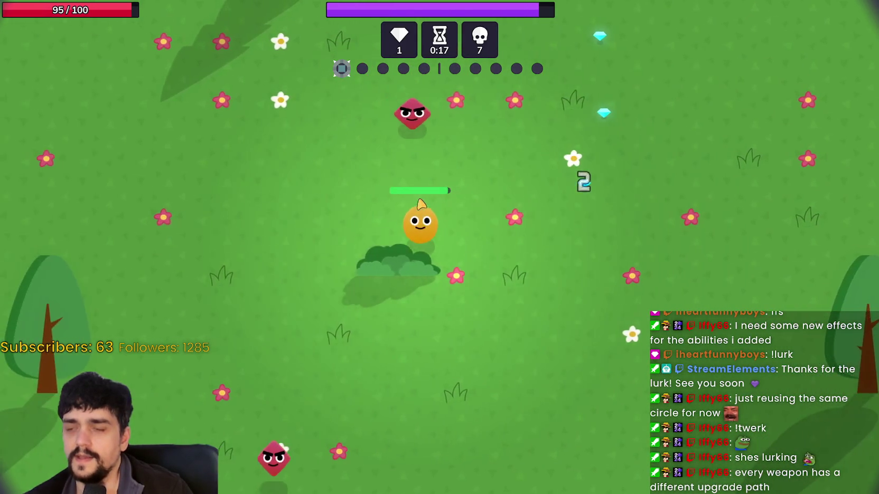
key("w")
key("d")
key("s")
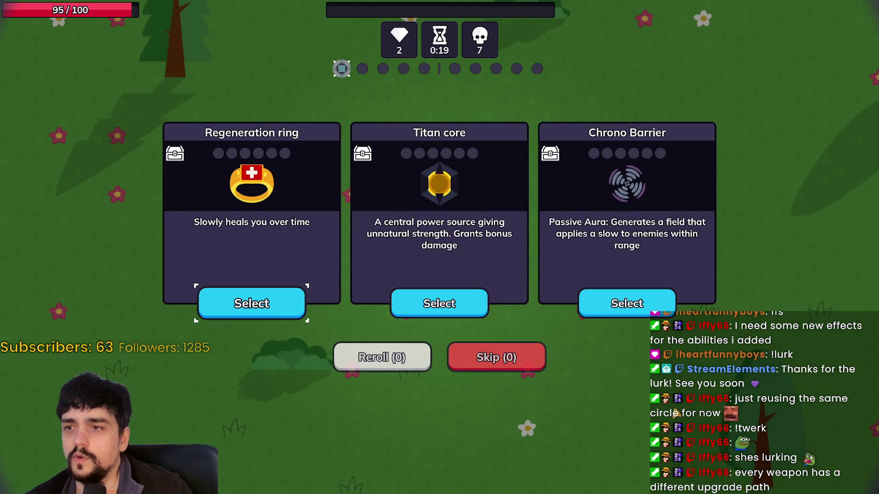
key("Return")
- Move around the forest map after the level-up, fighting nearby enemies
key("d")
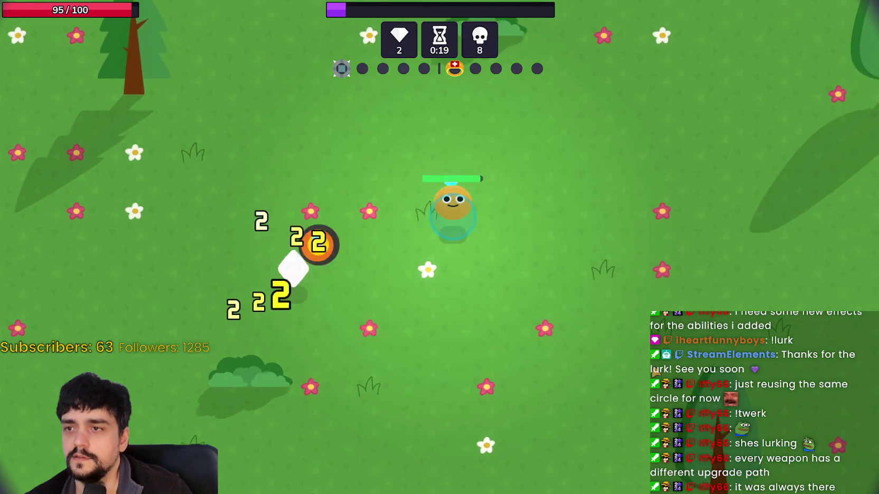
key("w")
key("a")
key("s")
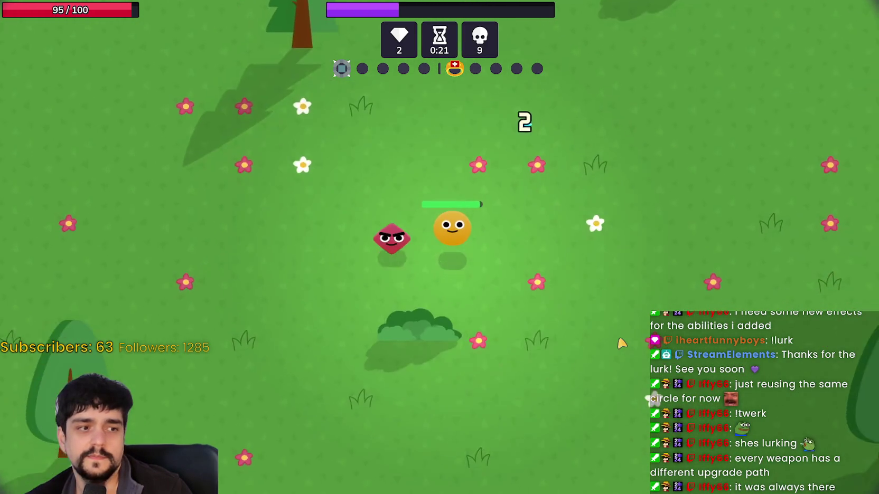
key("d")
key("w")
key("d")
key("s")
key("a")
key("a")
key("s")
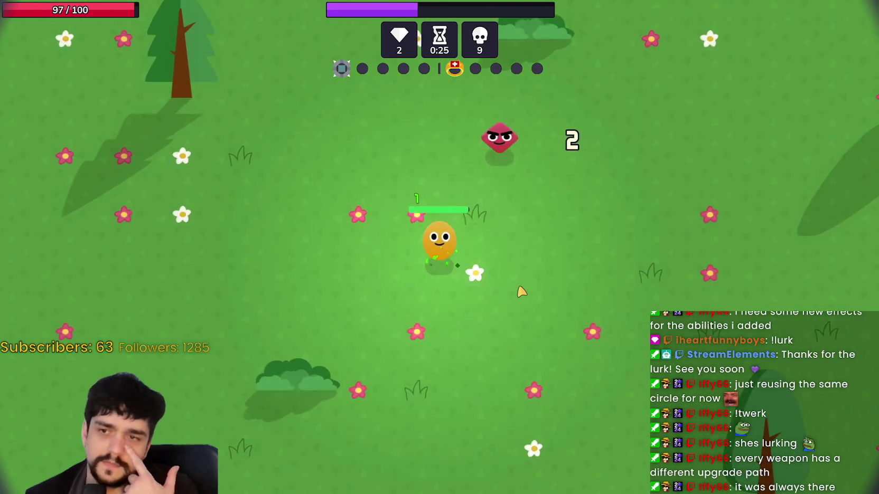
key("a")
- Keep weaving through new enemies and gathering experience
key("d")
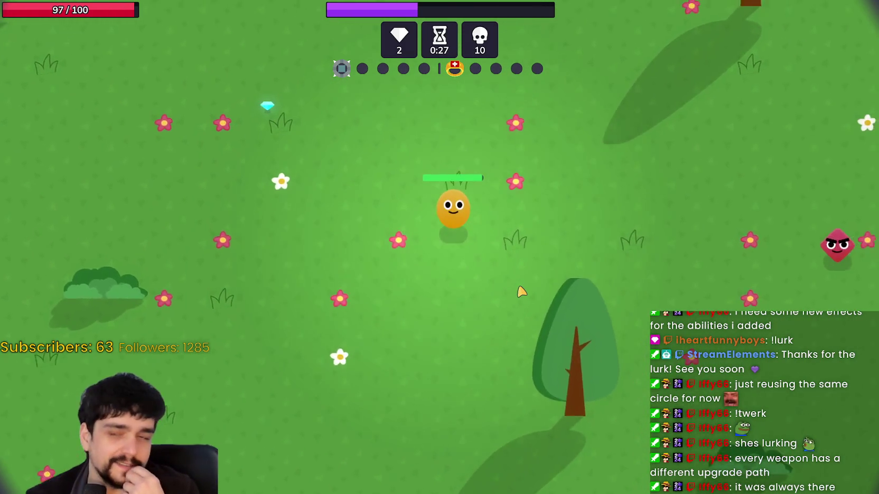
key("w")
key("d")
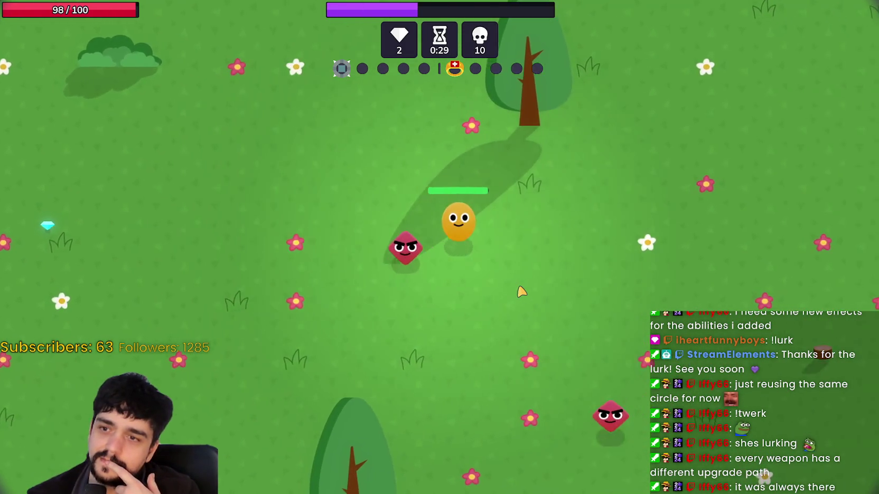
key("s")
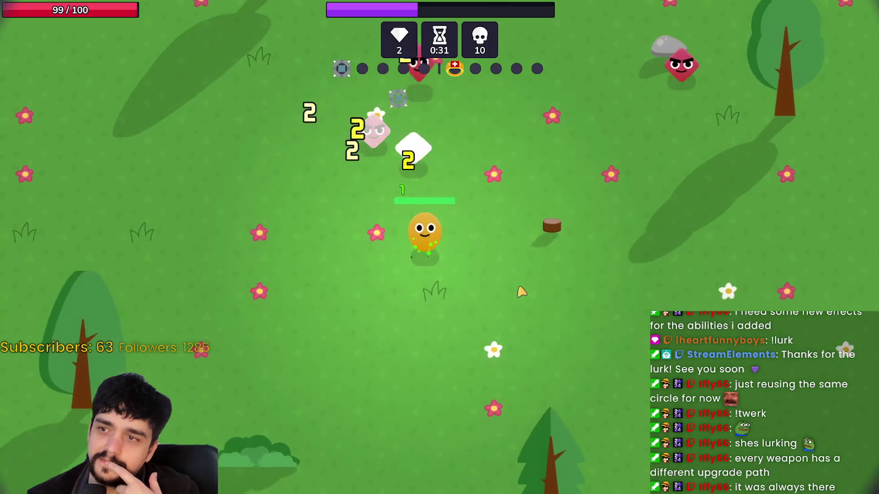
key("a")
key("w")
key("d")
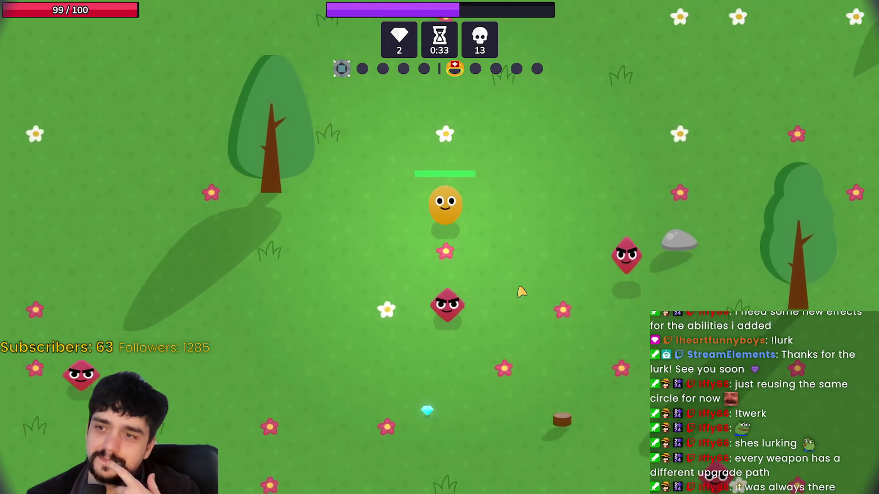
key("a")
key("s")
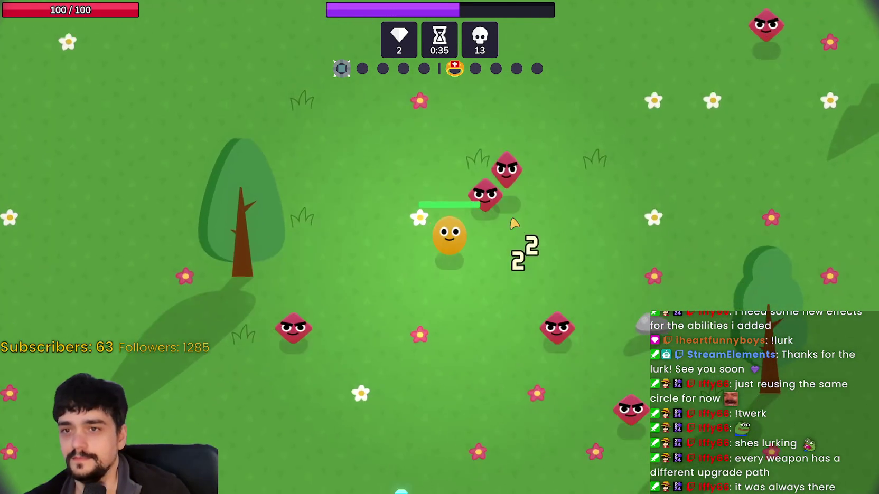
key("a")
key("w")
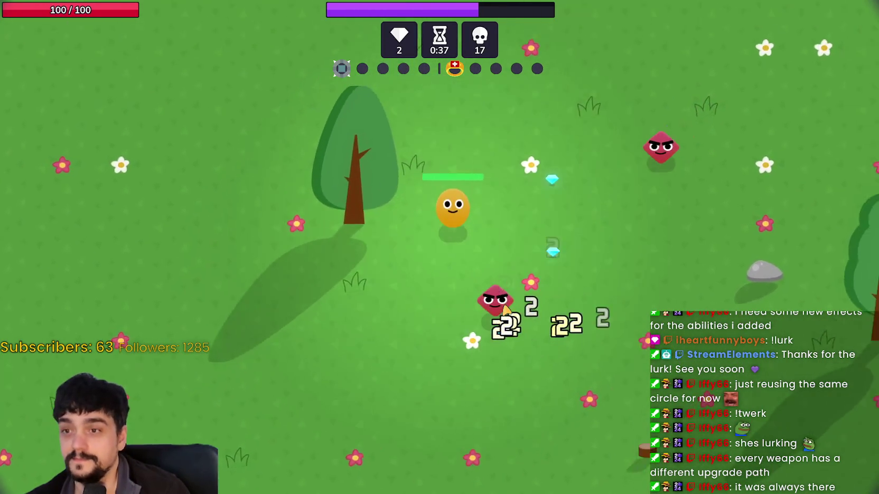
- Pause the run, visit the game options, and return to the pause screen
key("Escape")
key("Down")
key("Return")
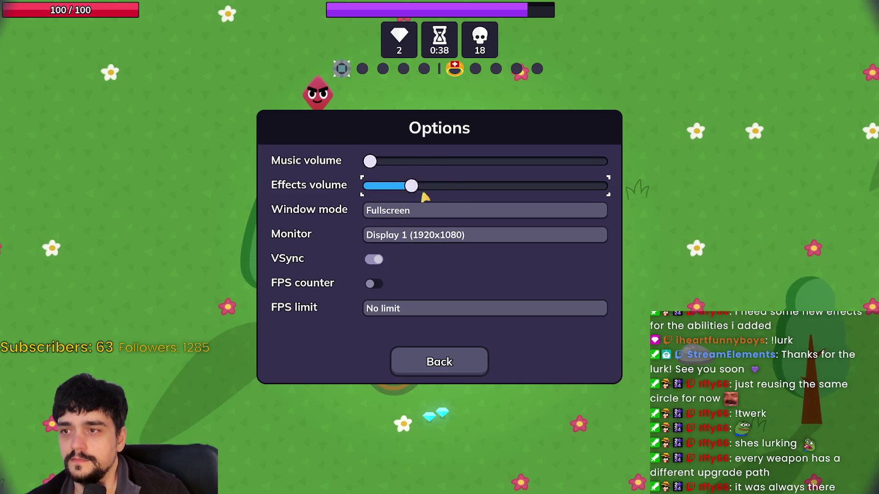
left_click(445, 370)
- Resume the run, collect a gem, and pick the Lightning orb upgrade
left_click(454, 235)
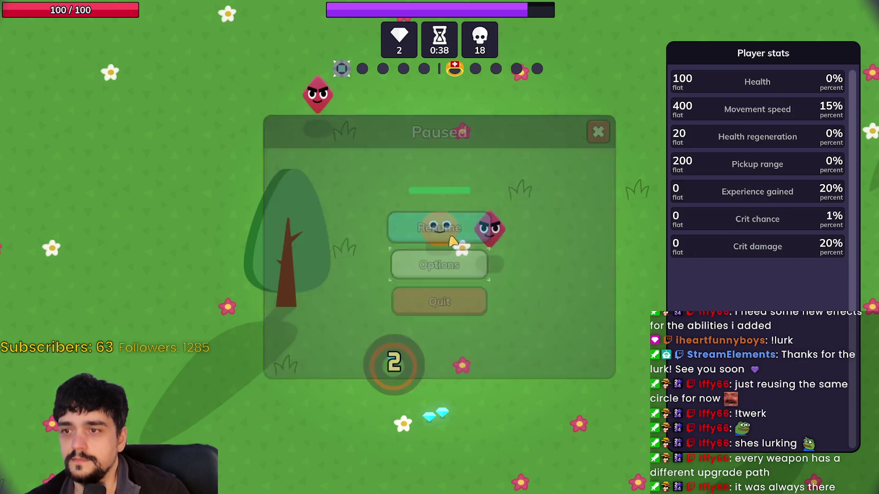
key("a")
key("s")
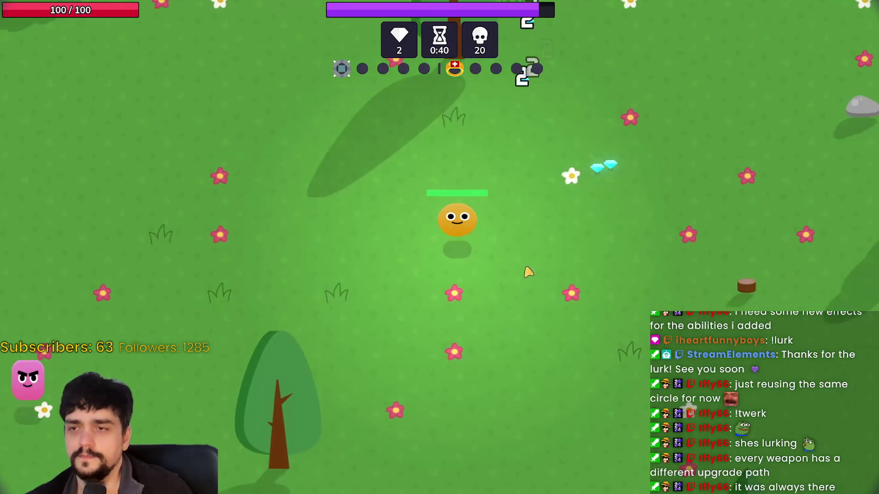
key("d")
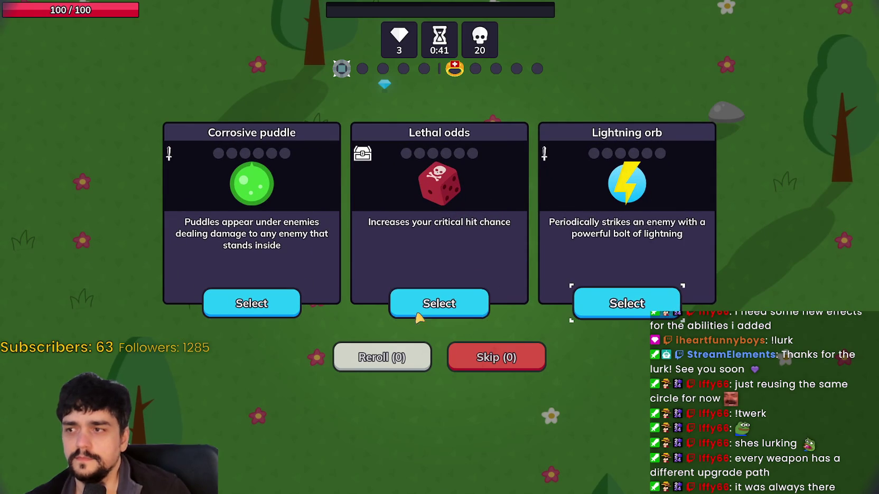
left_click(616, 309)
- Dodge enemies around the tree, letting attacks kill the pink enemy
key("w")
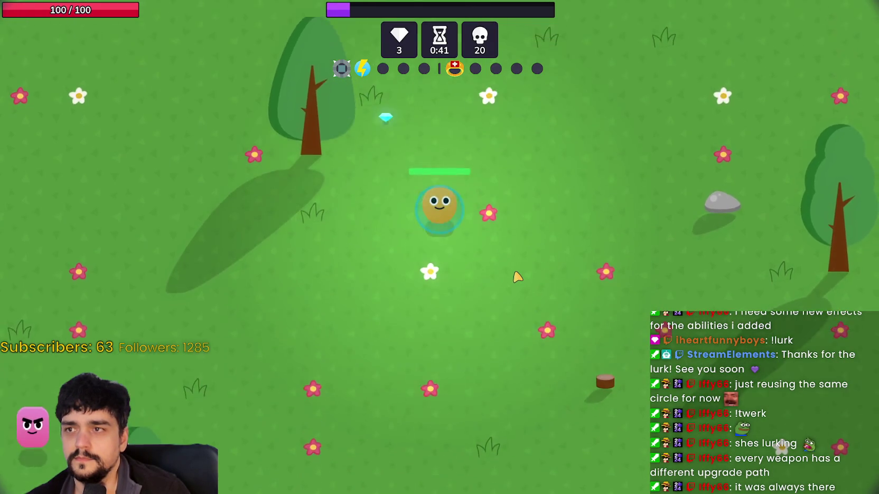
key("a")
key("s")
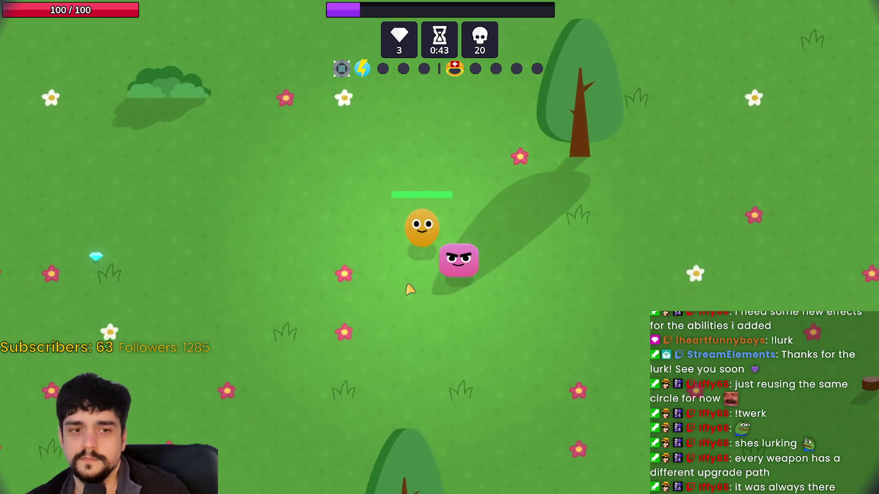
key("d")
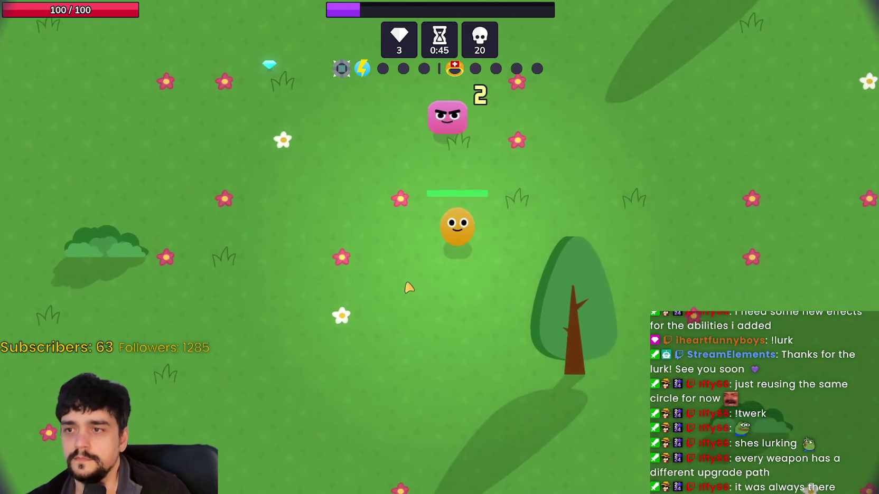
key("a")
key("s")
key("d")
key("w")
key("a")
key("d")
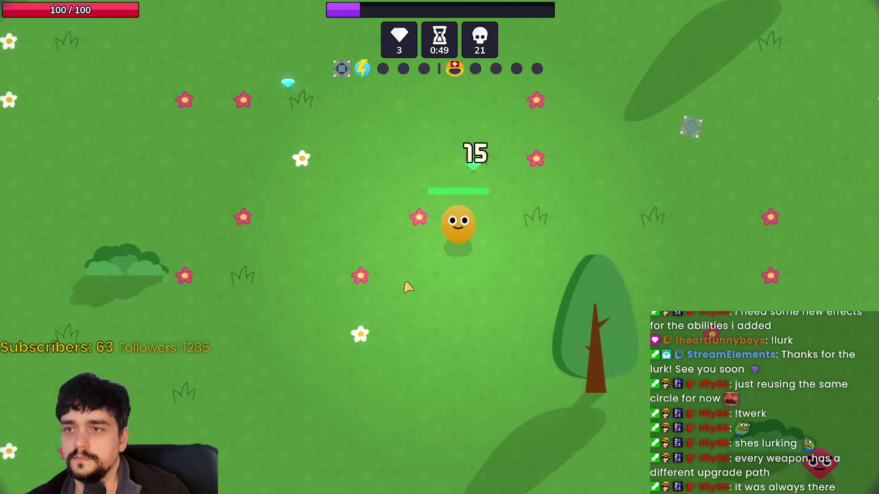
key("d")
key("s")
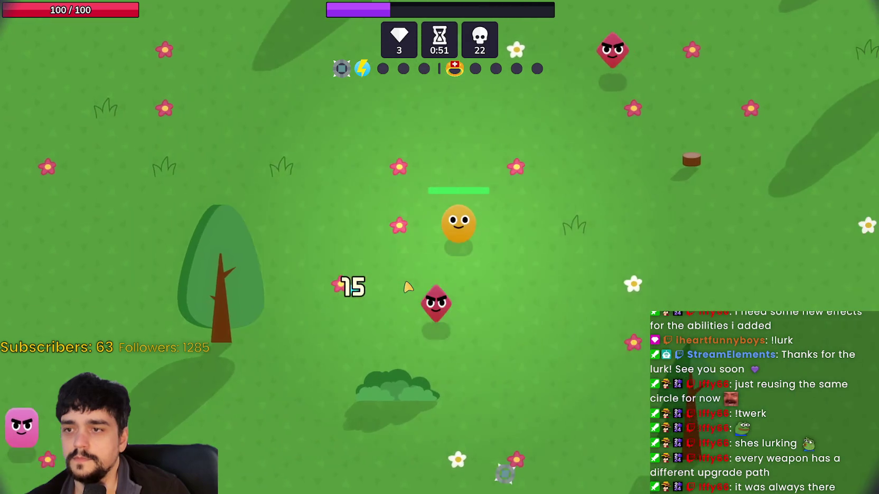
- Weave around the map collecting gems until the Planetary lens / Solar ray / Shield level-up appears
key("w")
key("d")
key("a")
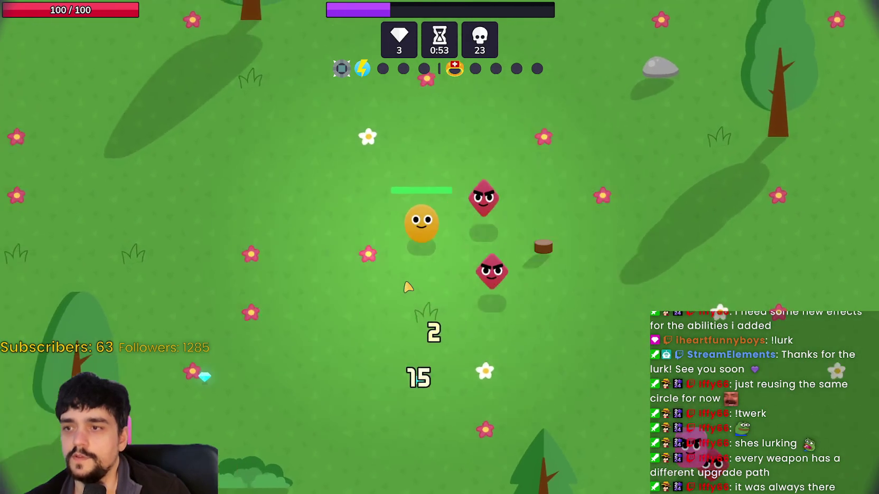
key("d")
key("d")
key("s")
key("w")
key("a")
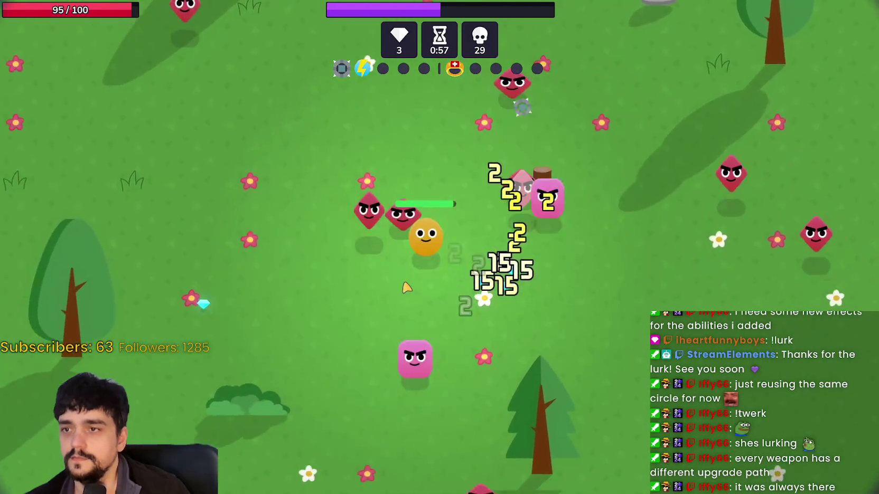
key("s")
key("d")
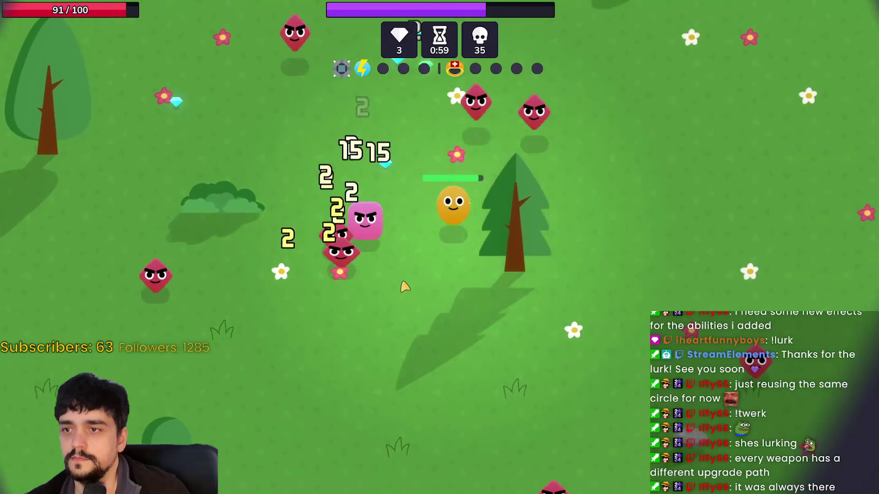
key("w")
key("a")
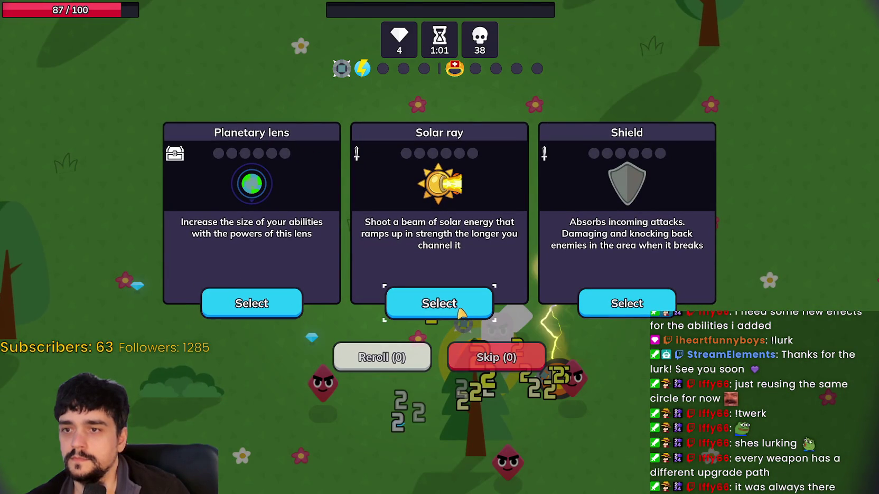
- Take Planetary lens, then move around while pausing twice to check player stats
left_click(251, 303)
key("a")
key("s")
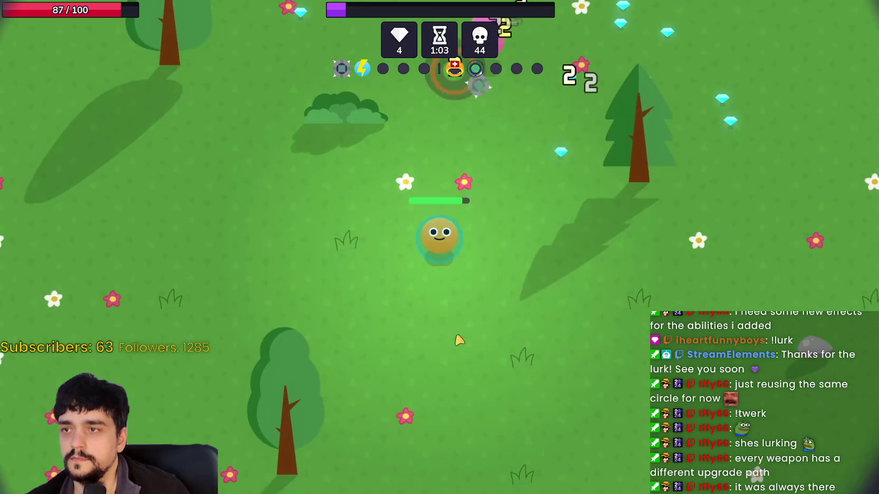
key("Escape")
key("Escape")
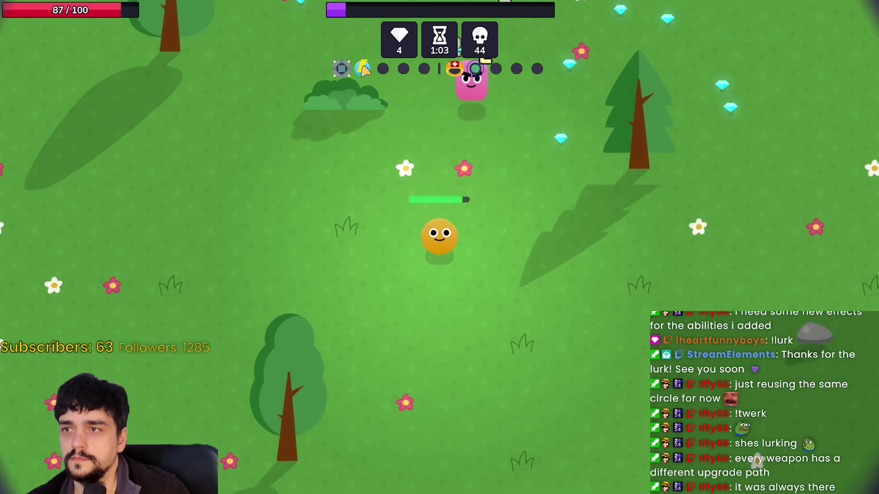
key("a")
key("w")
key("d")
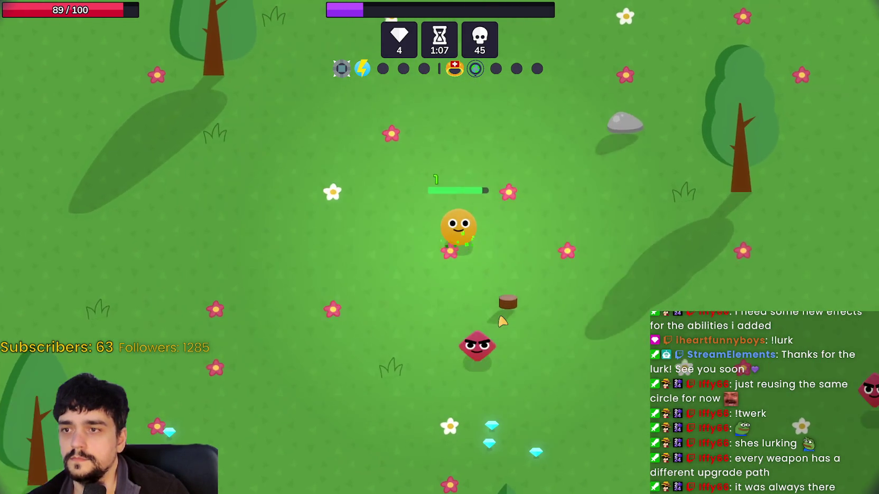
key("Escape")
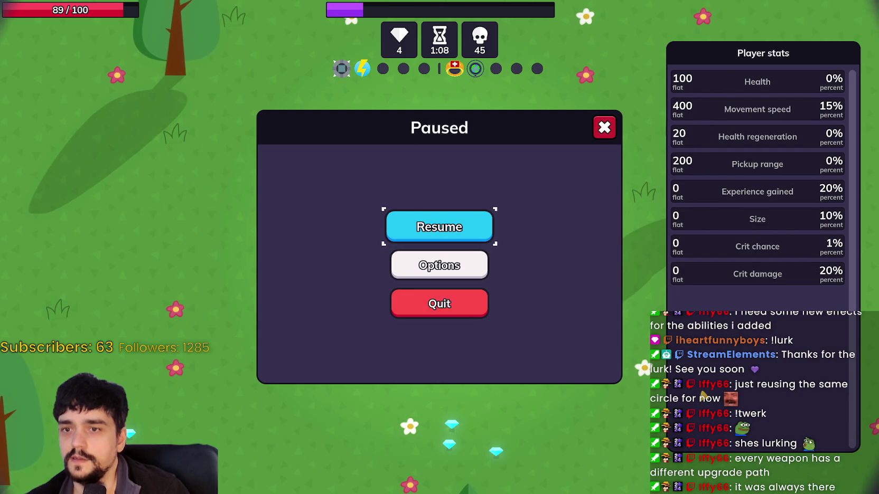
key("Escape")
- Check stats once more, collect a gem to level up, and take Chrono Barrier
key("d")
key("s")
key("a")
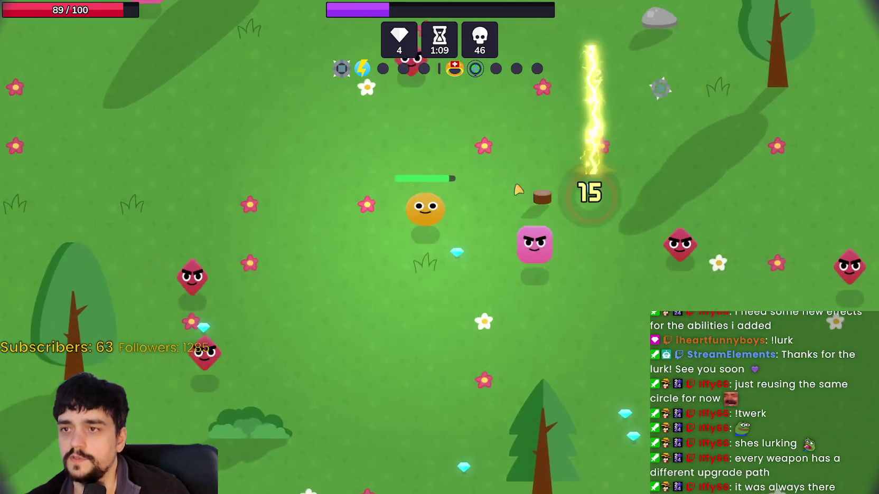
key("Escape")
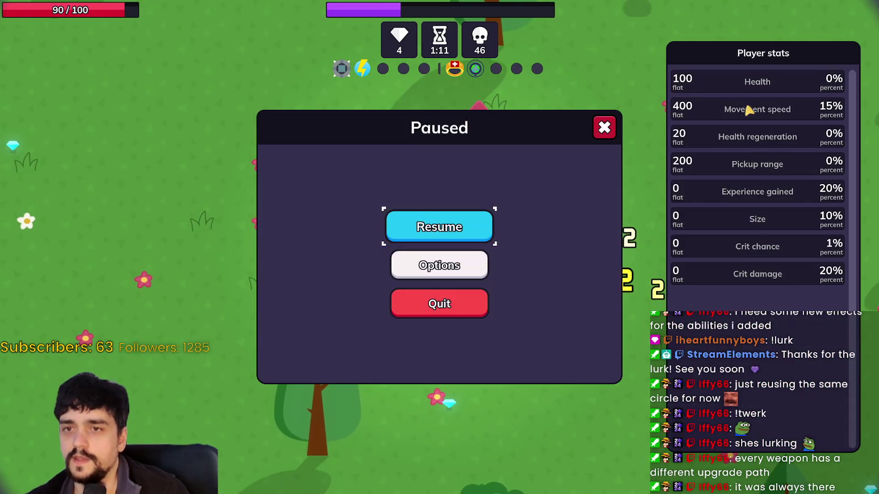
key("Escape")
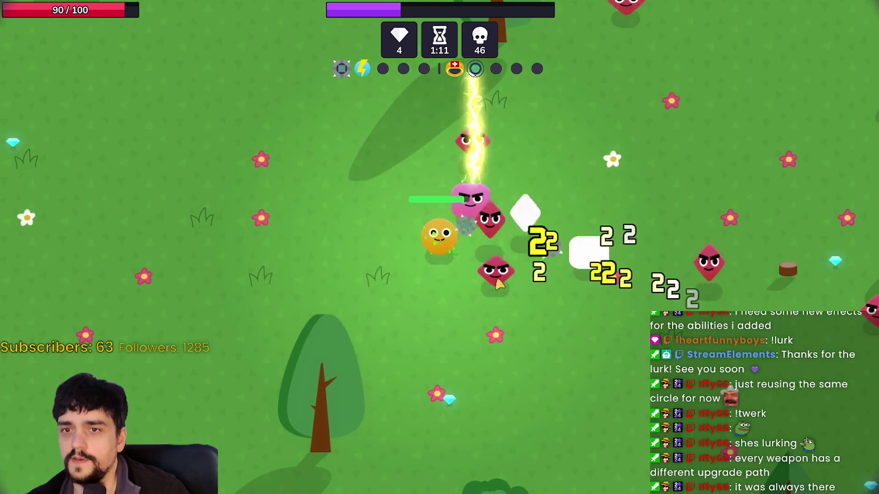
key("a")
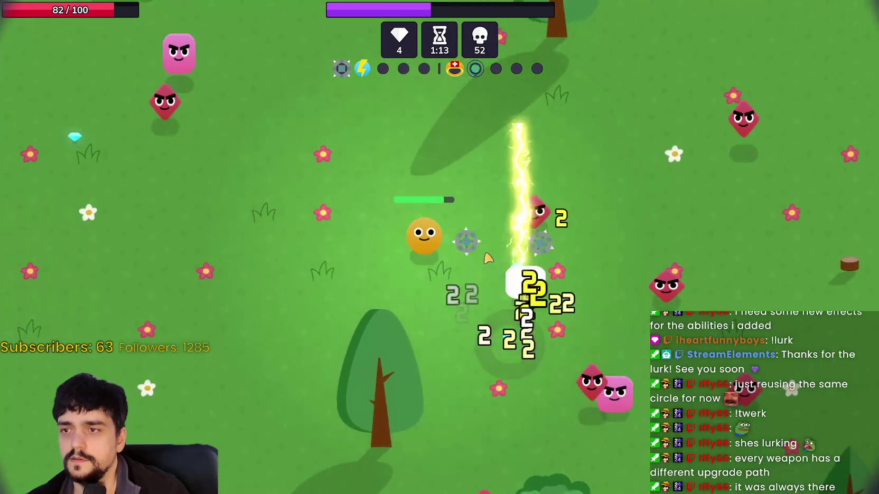
key("w")
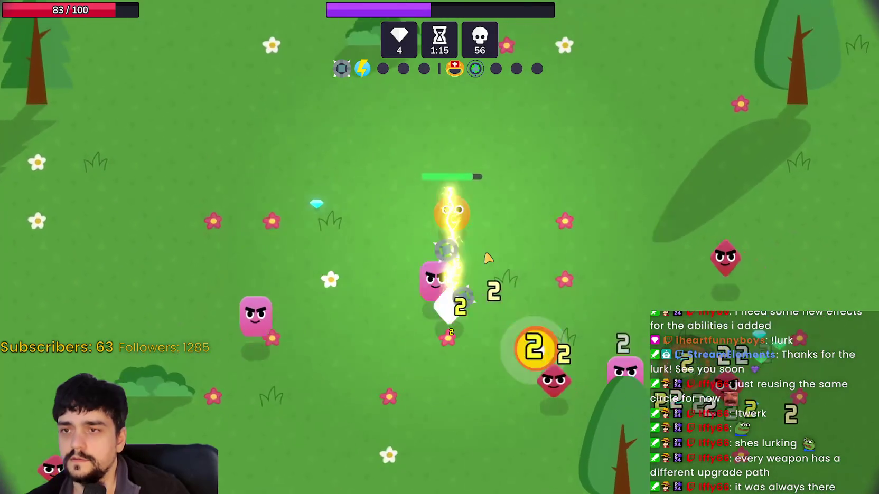
key("d")
key("s")
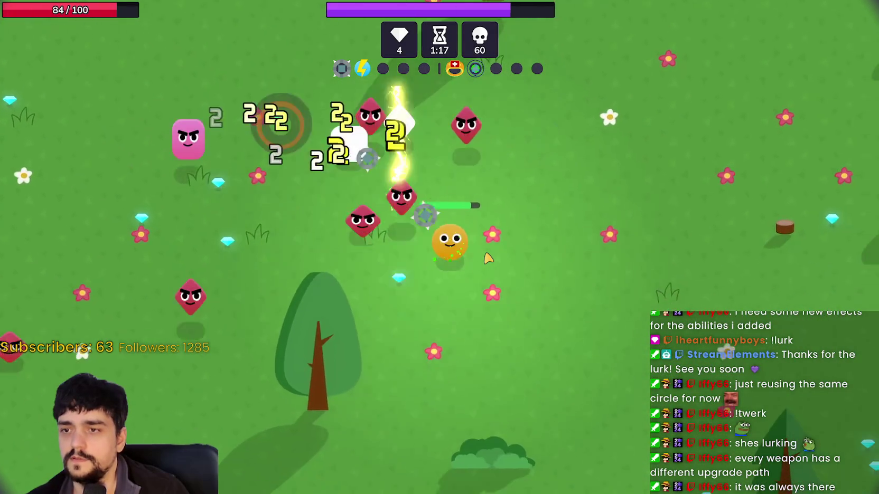
key("w")
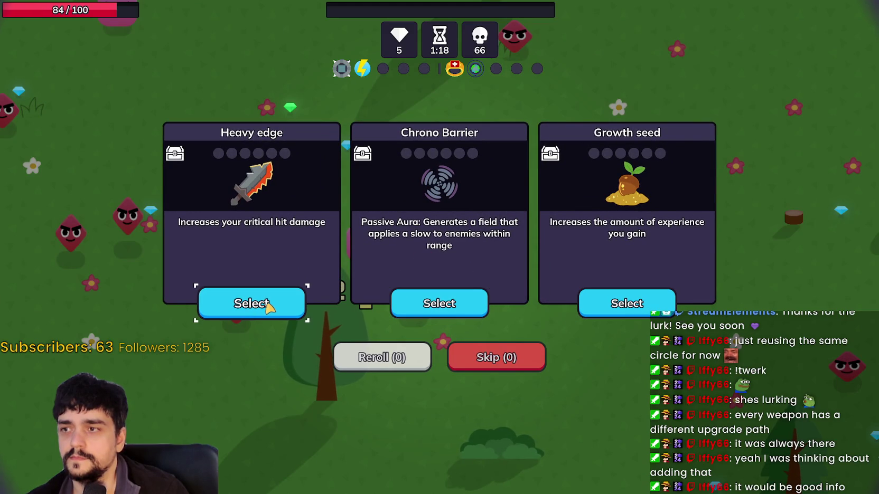
left_click(459, 315)
- Weave the character around the field and collect gems until the level-up cards appear
key("a")
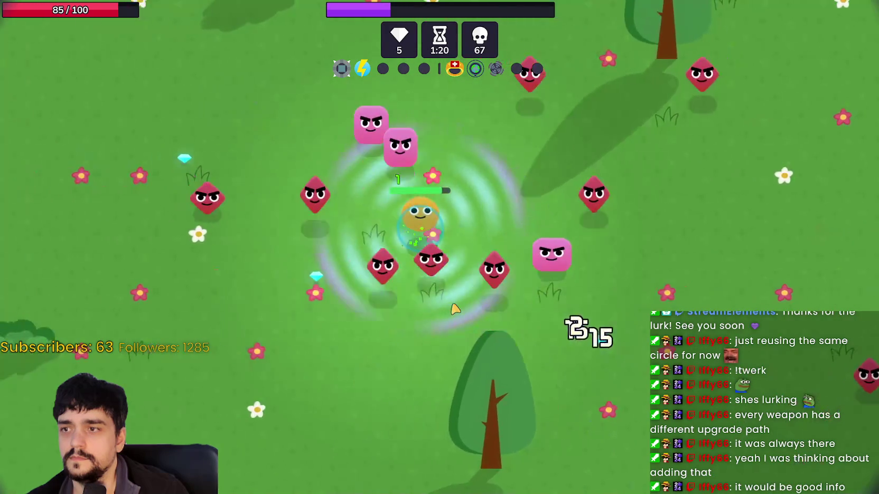
key("w")
key("d")
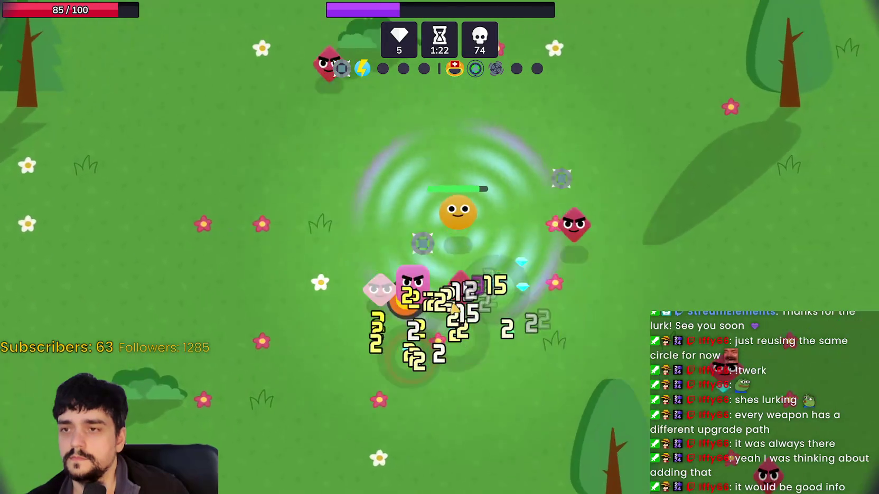
key("s")
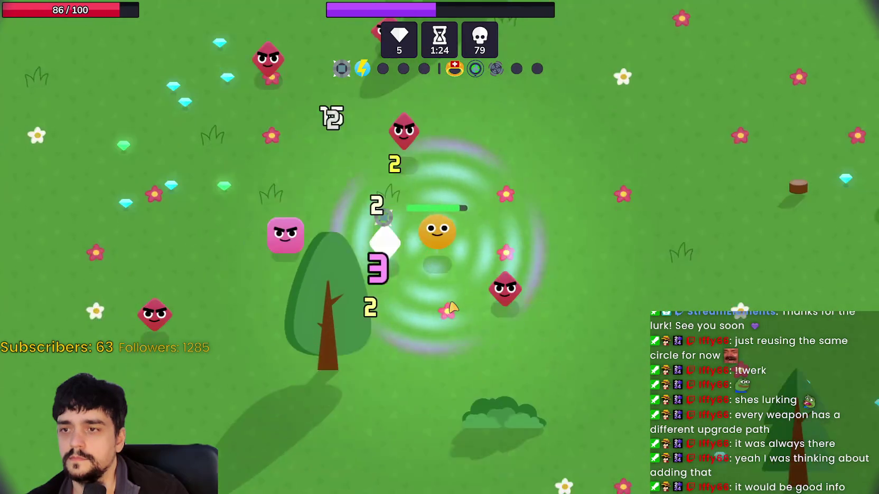
key("a")
key("w")
key("d")
key("s")
key("d")
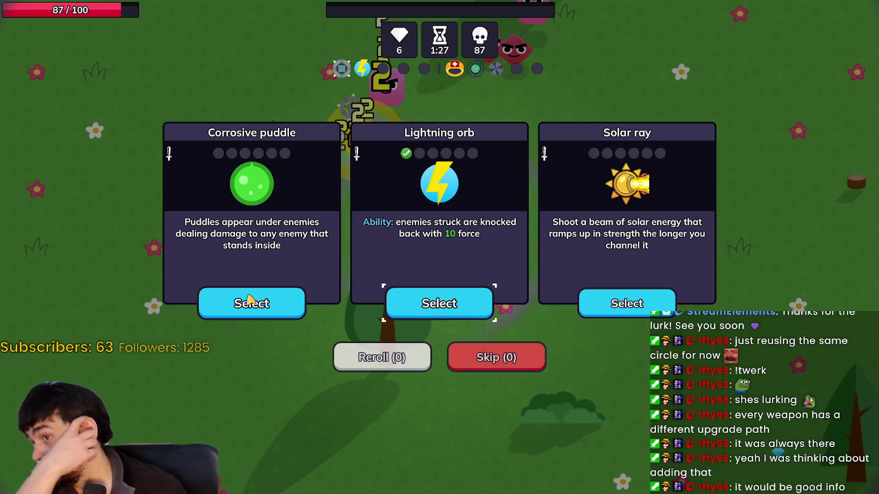
- Take the Corrosive puddle upgrade and keep dodging enemies around the field
left_click(244, 310)
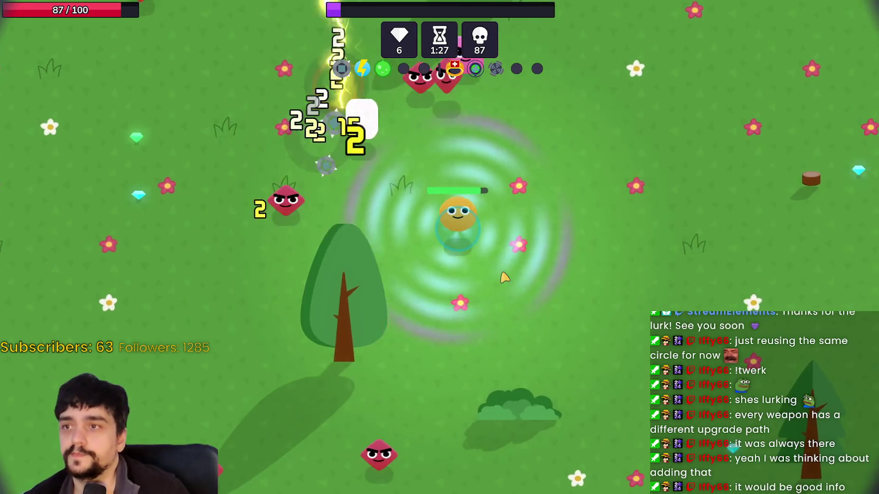
key("s")
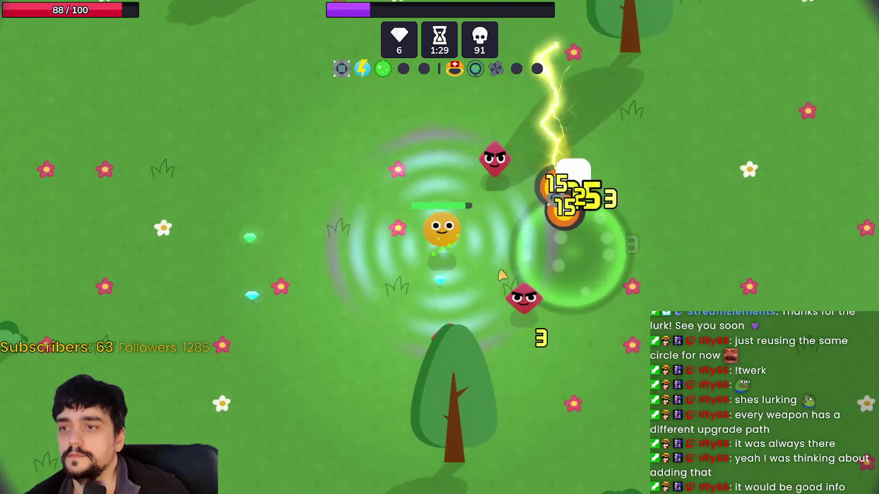
key("d")
key("w")
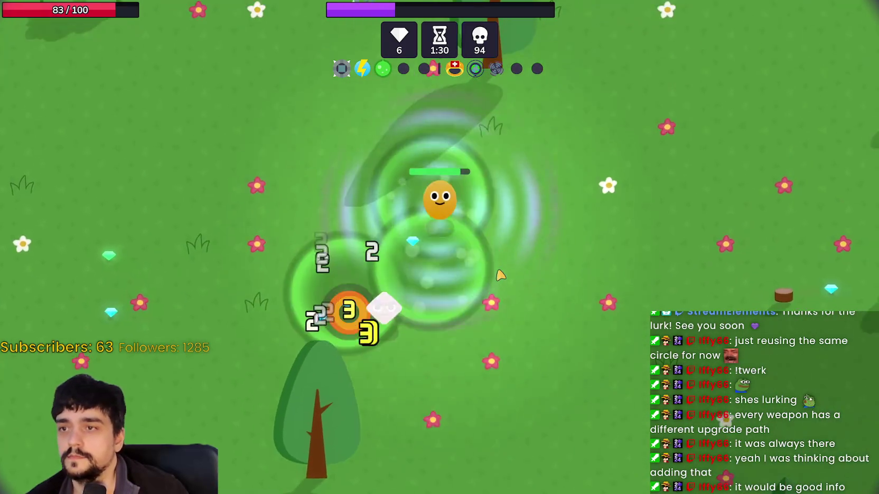
key("a")
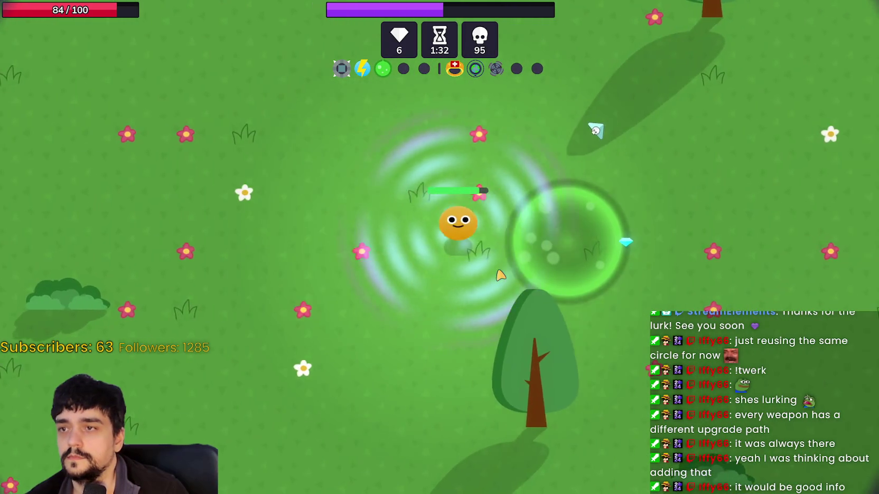
key("d")
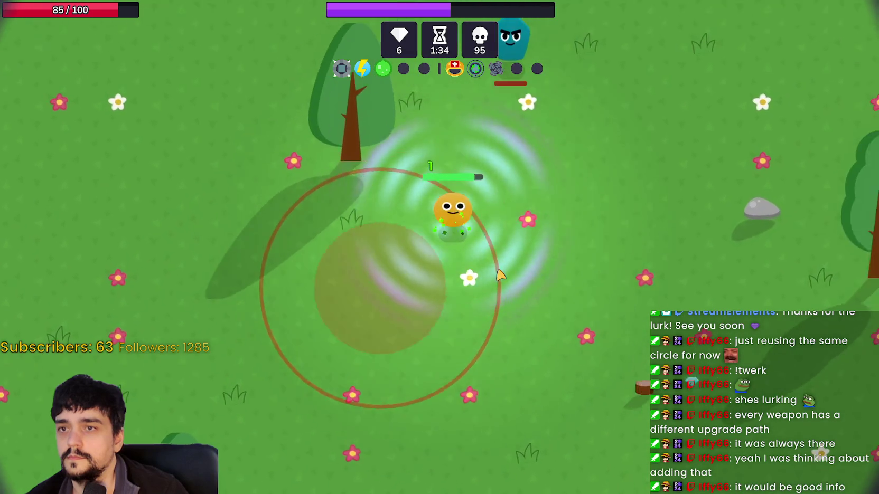
key("w")
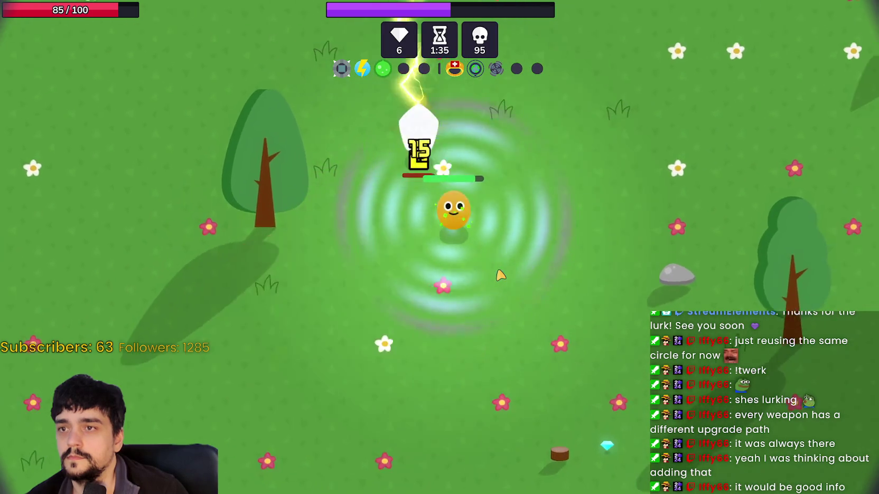
key("a")
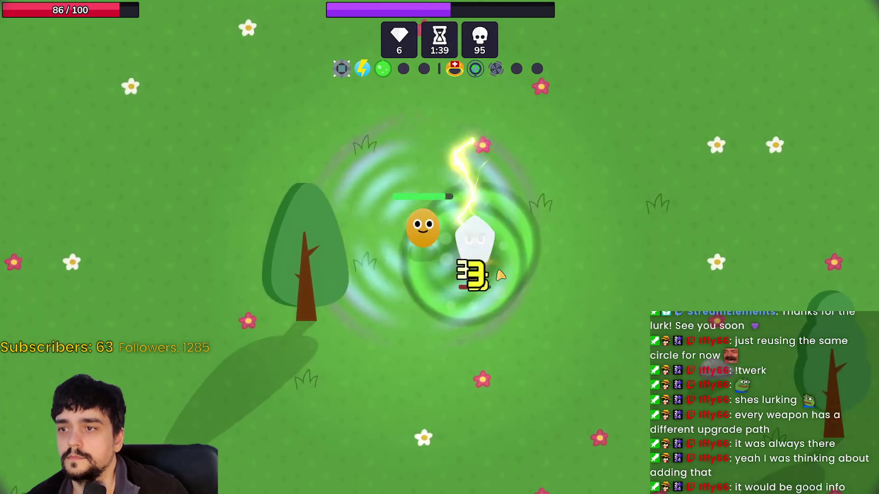
- Steer away from enemies and onto gems until the XP bar fills again
key("w")
key("d")
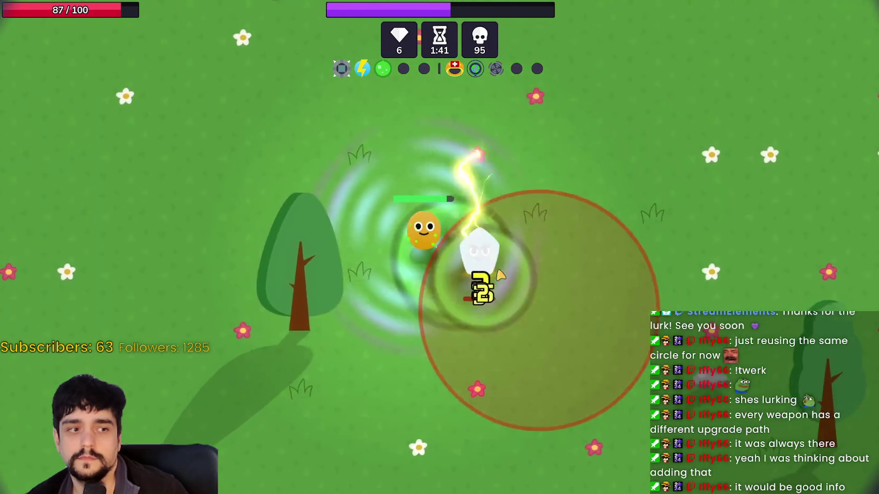
key("s")
key("a")
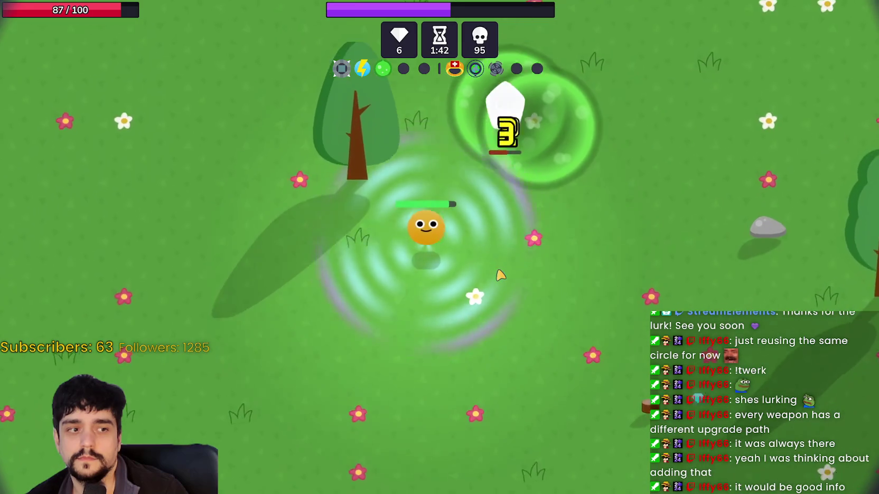
key("a")
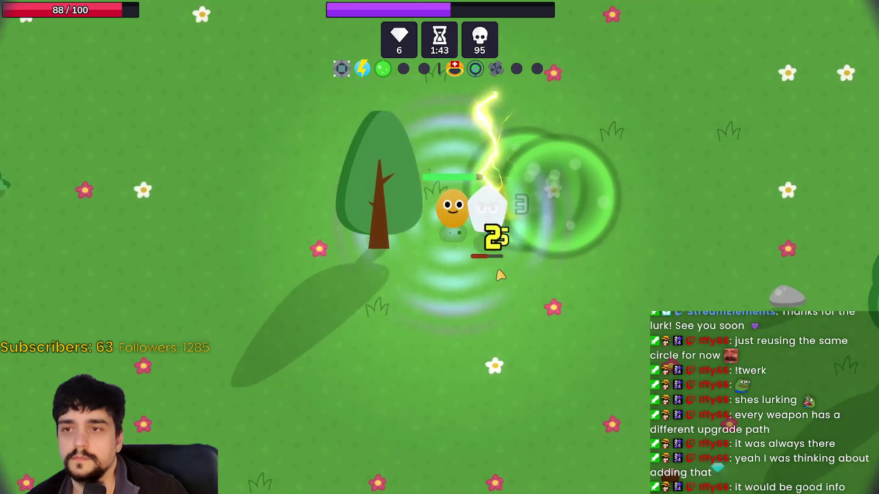
key("d")
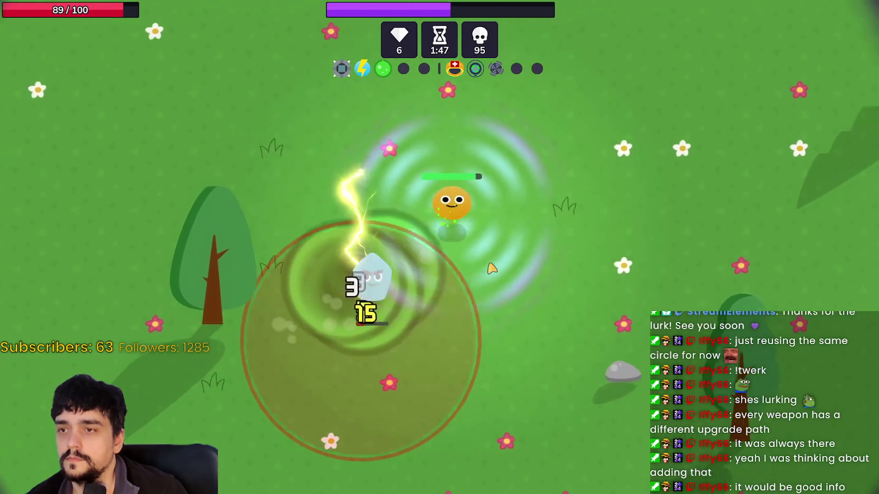
key("d")
key("a")
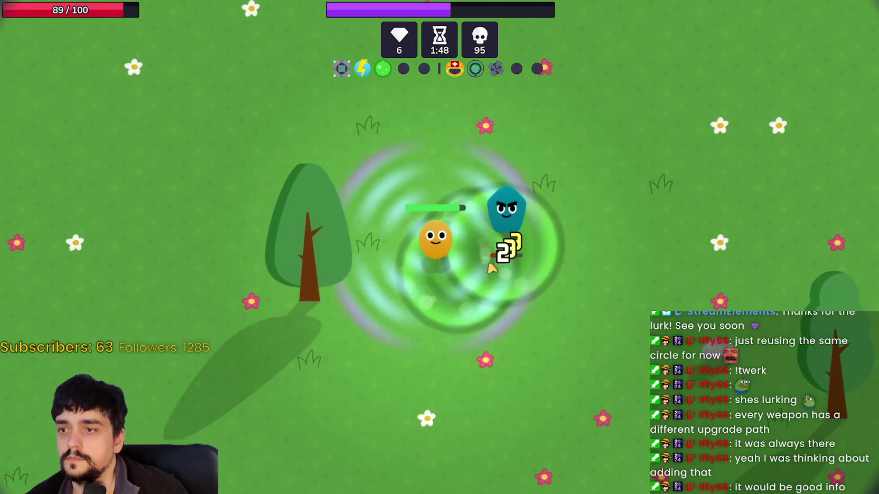
key("d")
key("s")
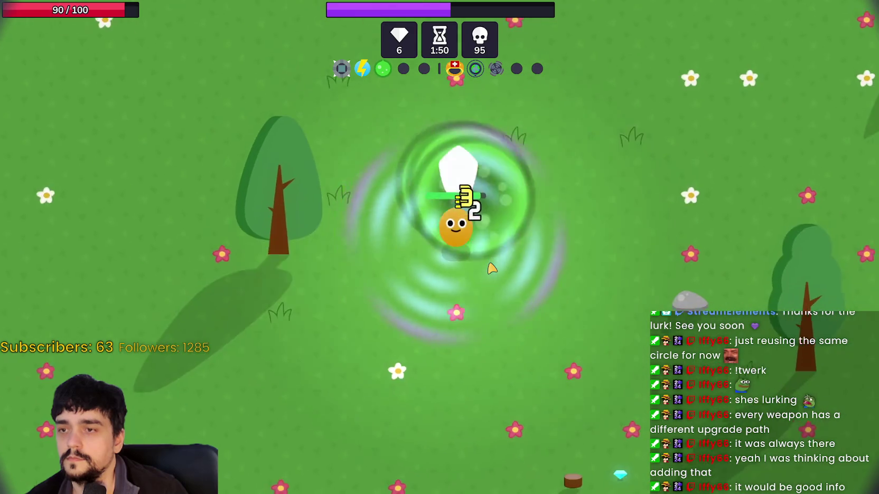
key("d")
key("w")
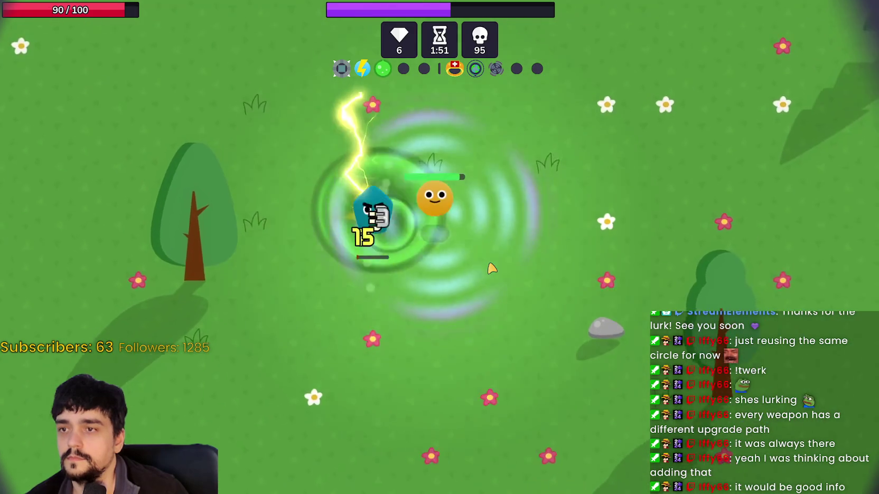
key("a")
key("w")
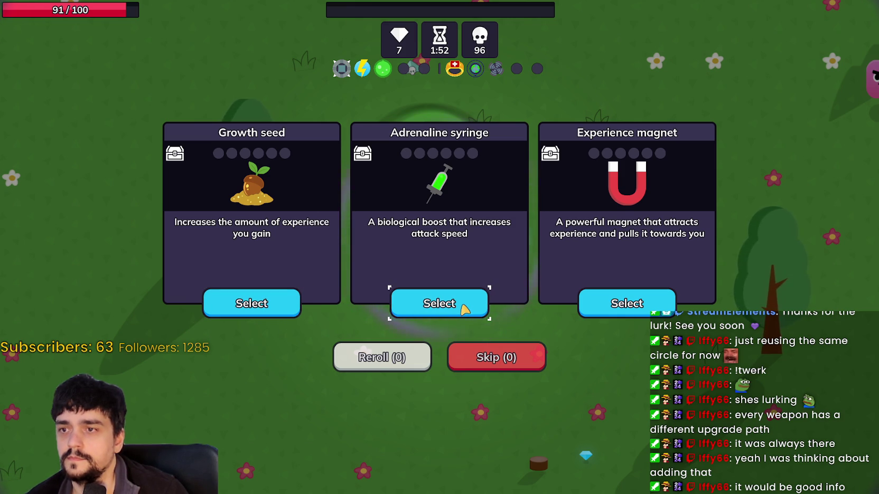
- Take the Adrenaline syringe attack speed upgrade, then weave around the swarm sweeping up gems
left_click(465, 310)
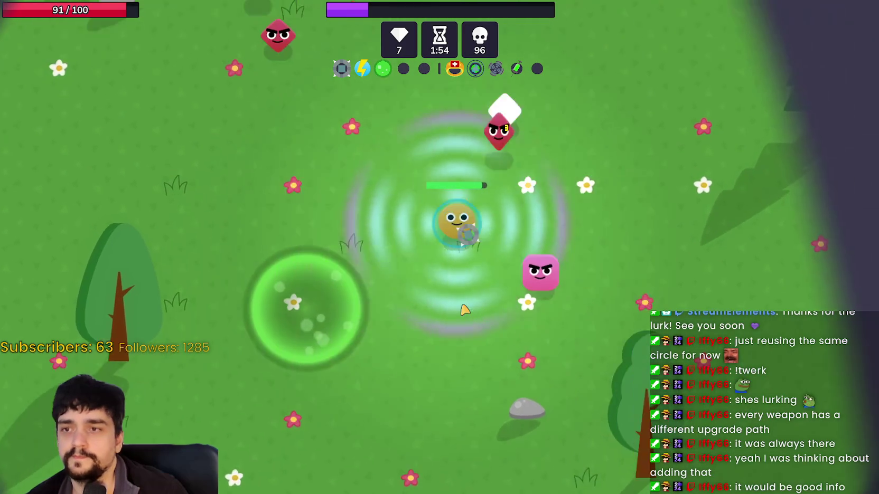
key("w+a")
key("w")
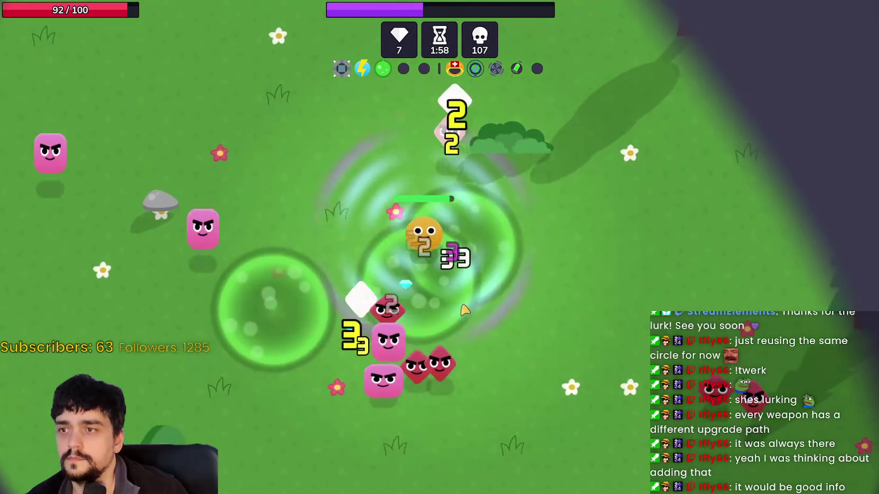
key("a")
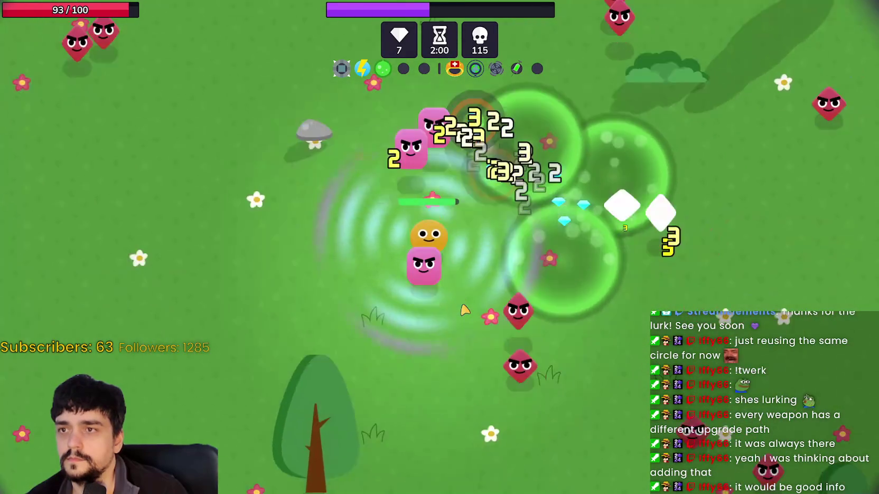
key("a+s")
key("s+d")
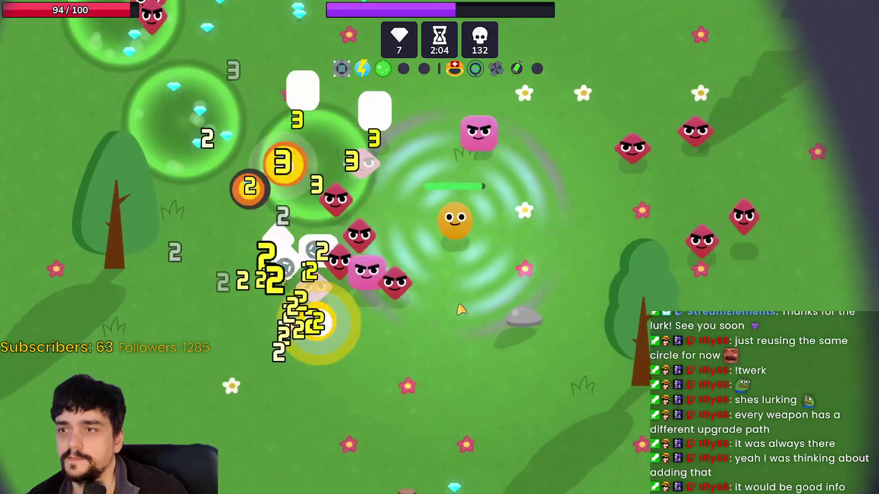
key("s")
key("a")
key("w")
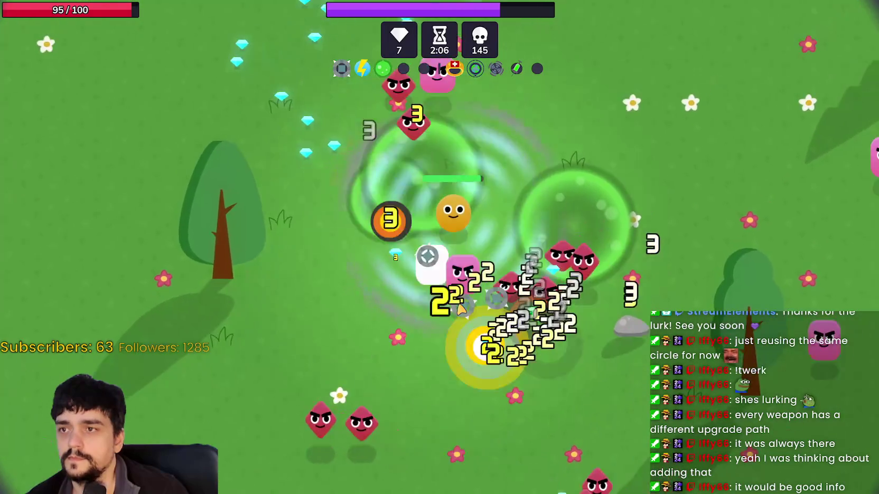
key("w+d")
key("a")
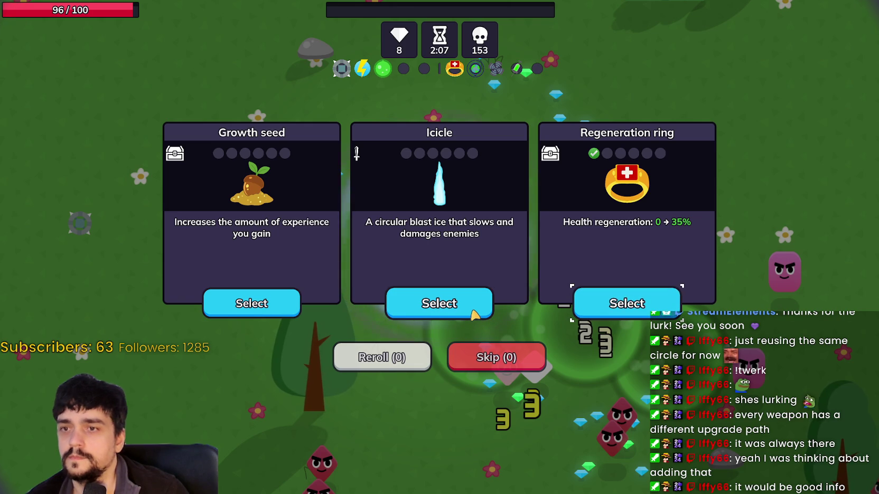
- Add the Icicle weapon, then choose the Solar ray ultimate at the next level-up
left_click(473, 314)
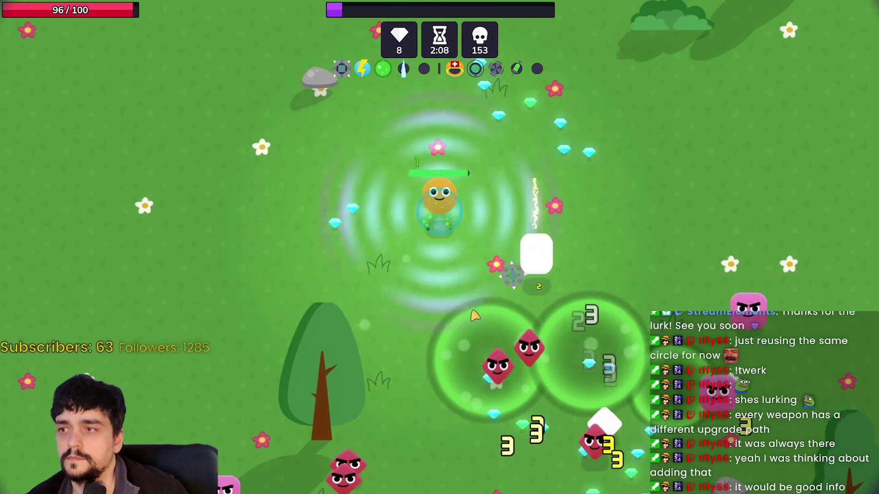
key("s")
key("d")
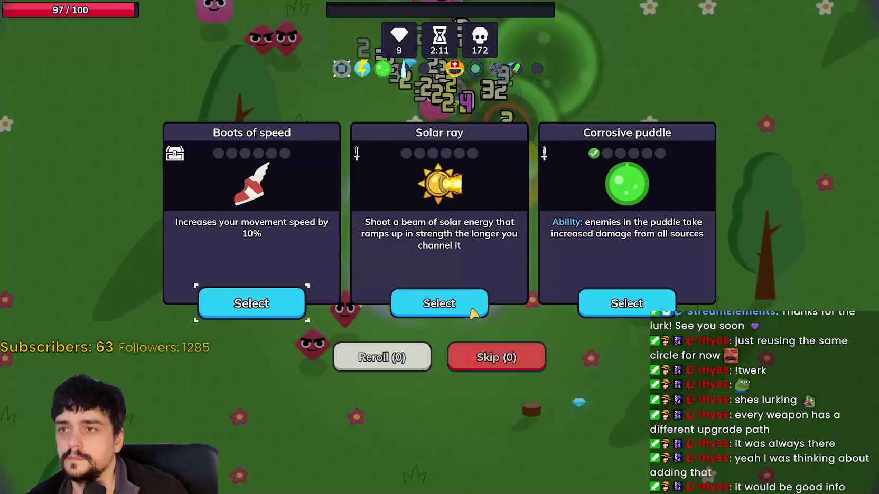
key("d")
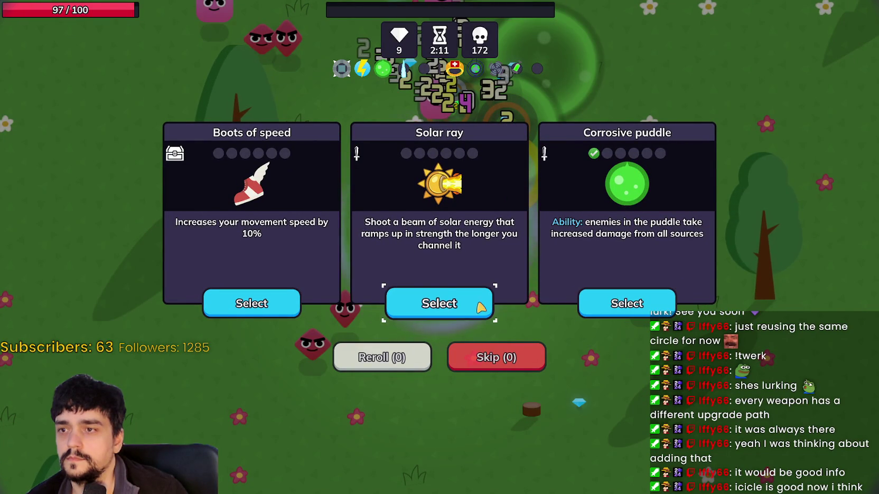
left_click(453, 303)
key("w")
key("d")
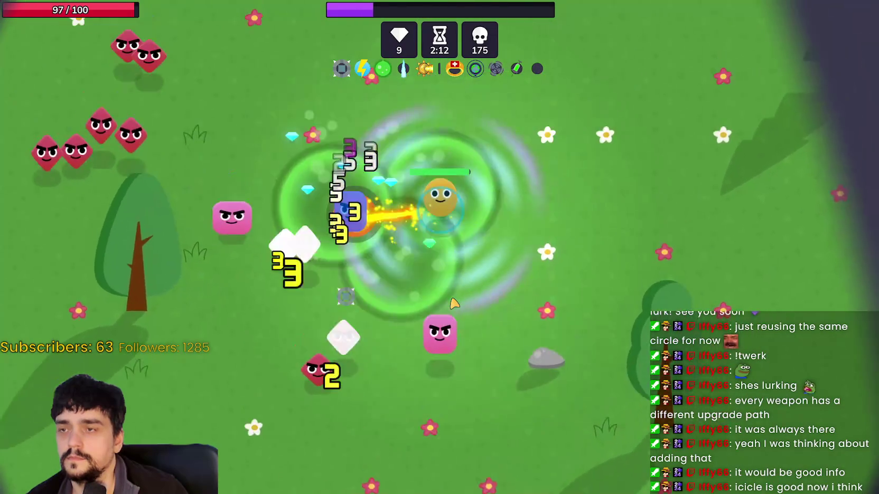
- Circle the enemies firing Solar ray and collect a gem to trigger the next level-up
key("a")
key("s")
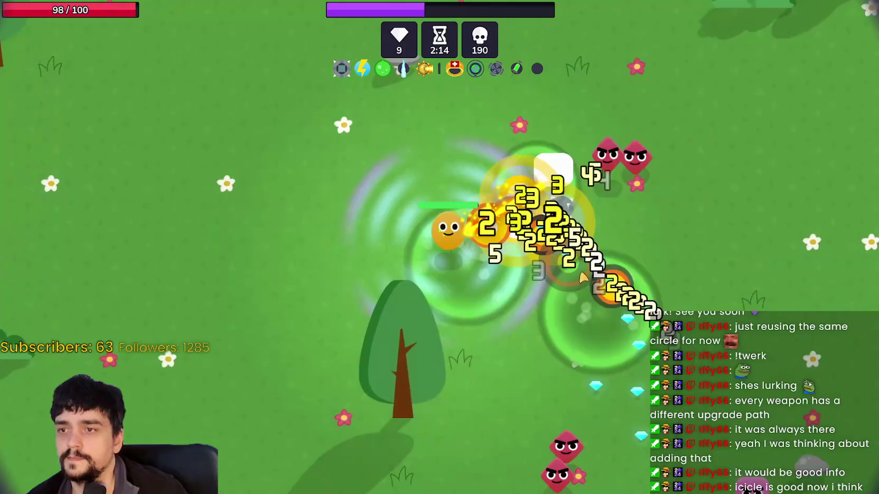
key("d")
key("w")
key("a")
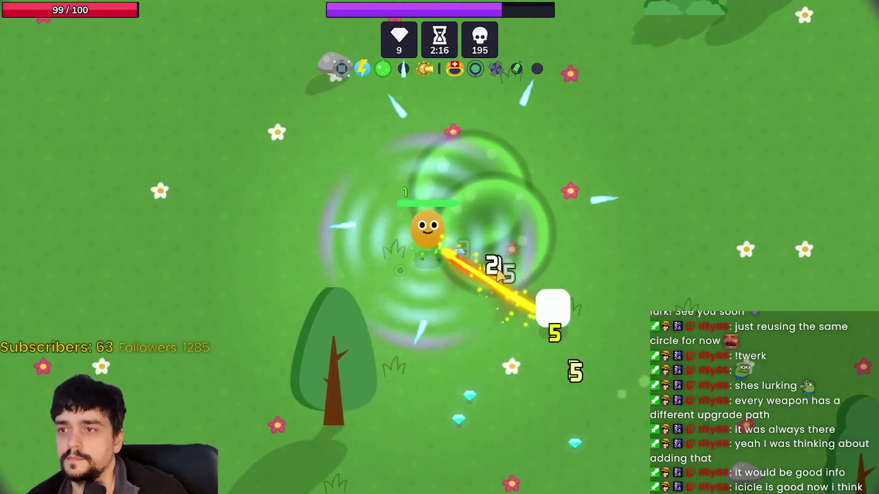
key("s")
key("d")
key("a")
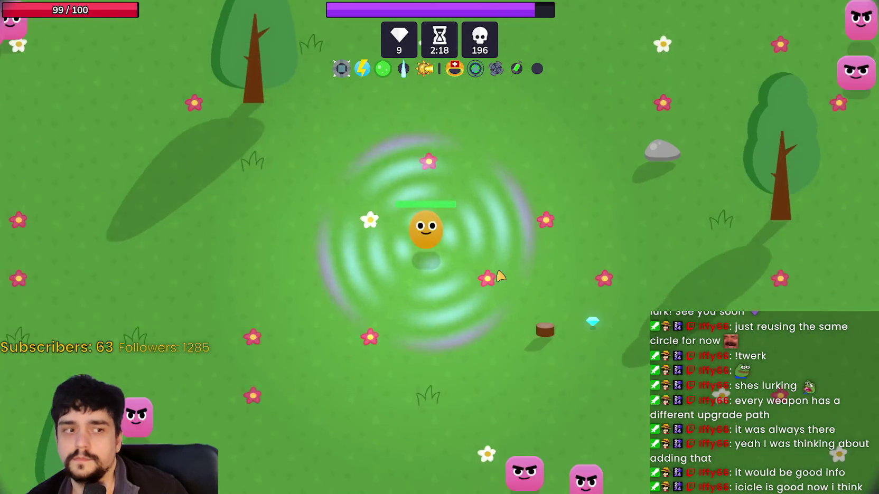
key("d")
key("s")
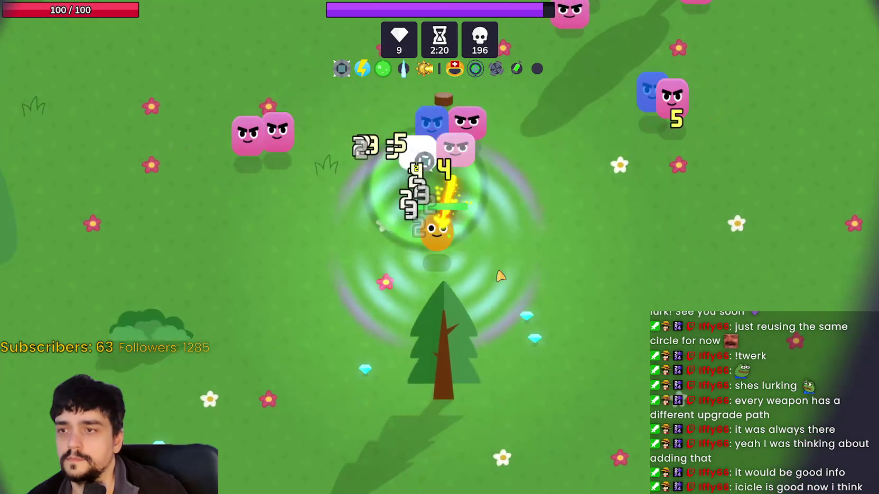
key("a")
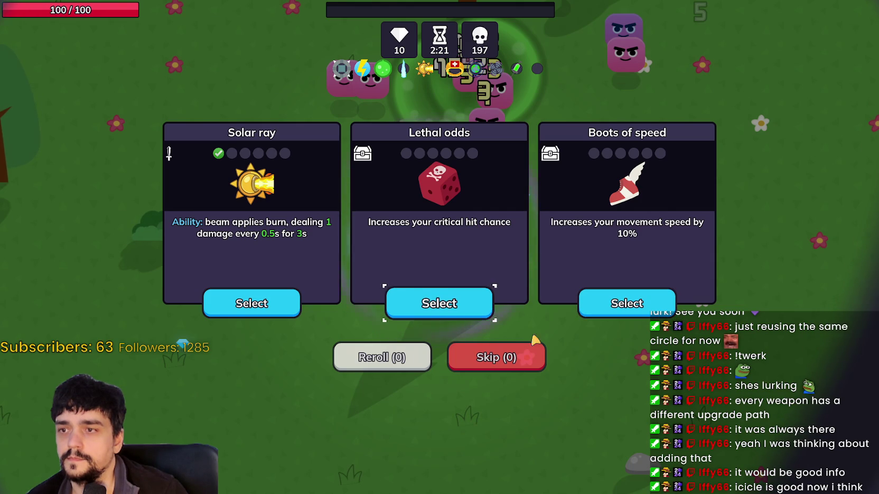
- Take the Boots of speed upgrade and dodge the pink enemy crowd while gathering gems
left_click(650, 301)
key("w")
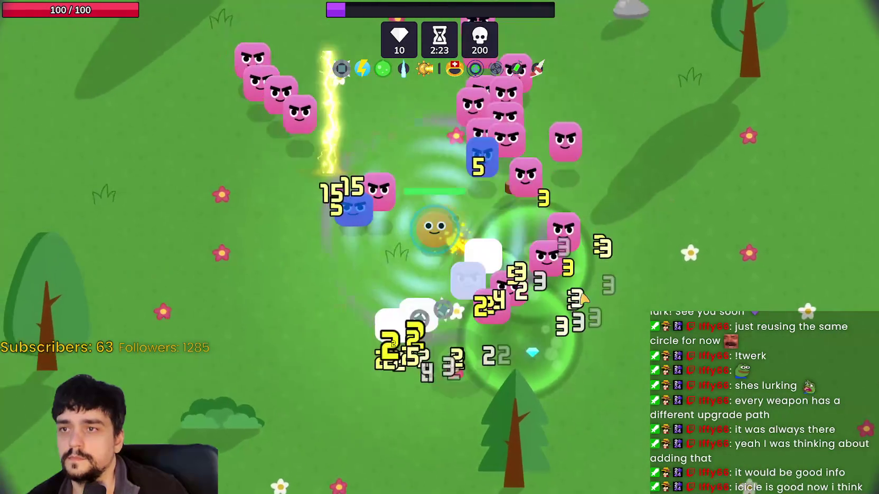
key("a")
key("s")
key("d")
key("w")
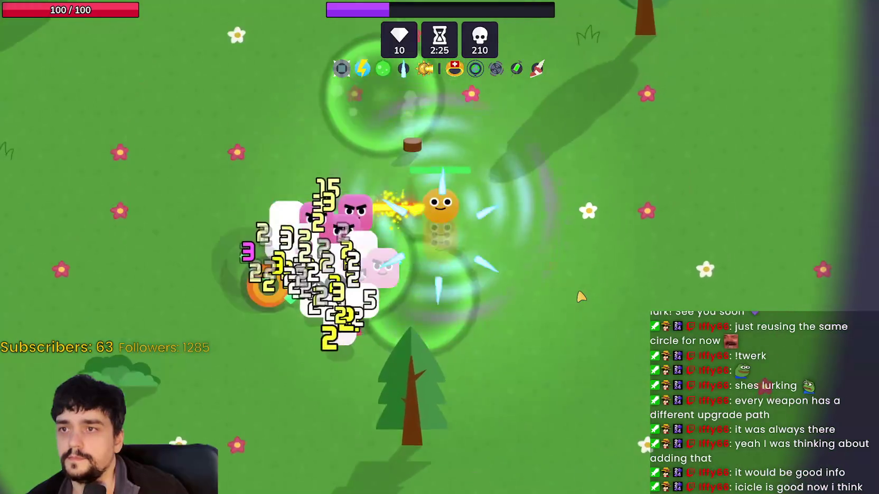
key("w")
key("a")
key("d")
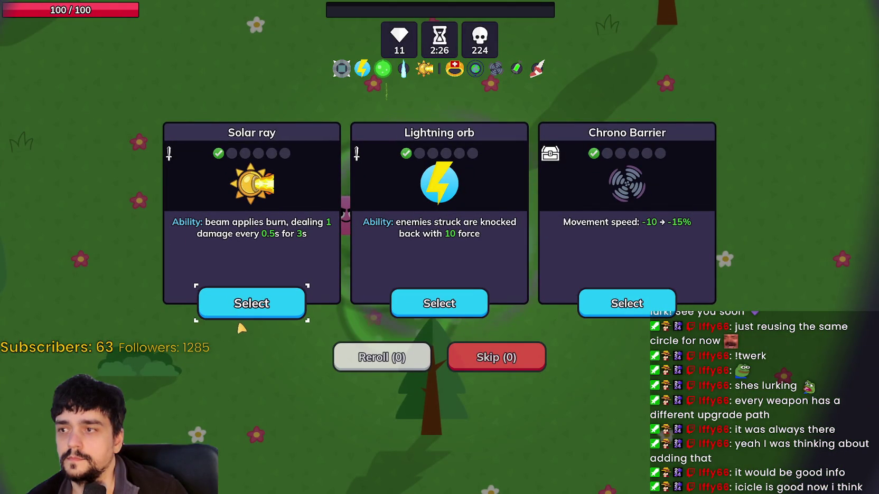
- Take the Lightning orb knockback upgrade and evade enemies closing in
left_click(420, 313)
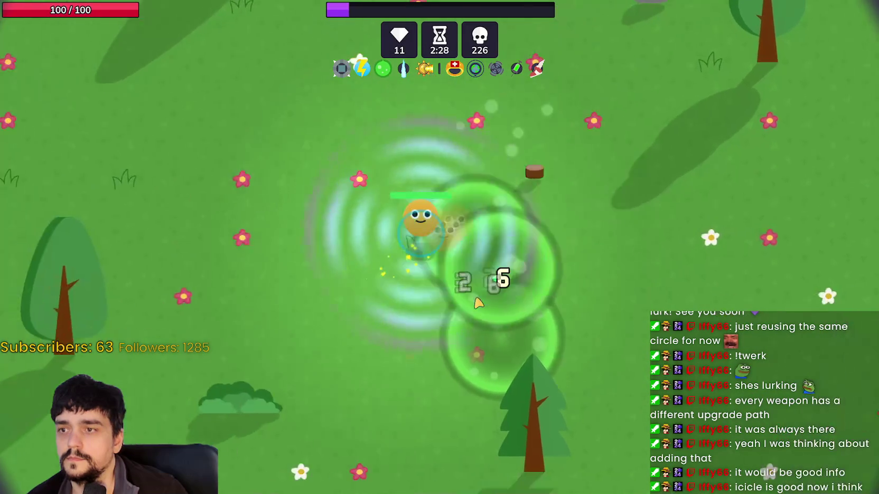
key("d")
key("w")
key("a")
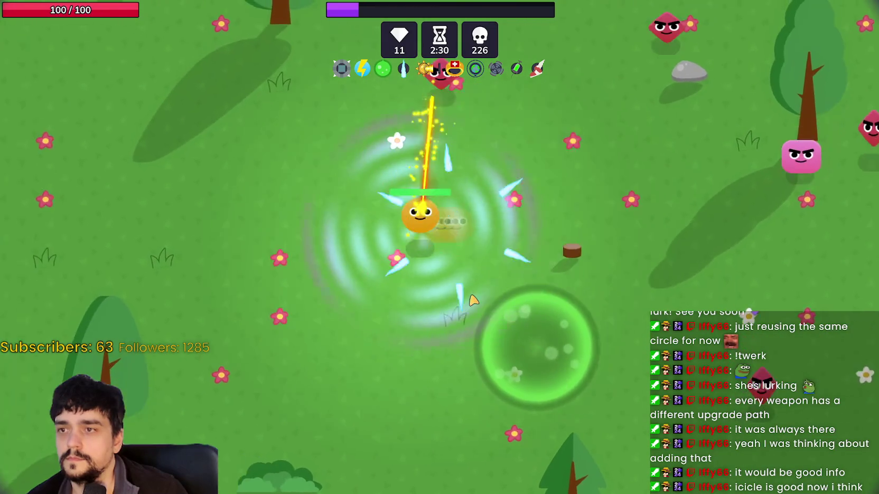
key("s")
key("s")
key("d")
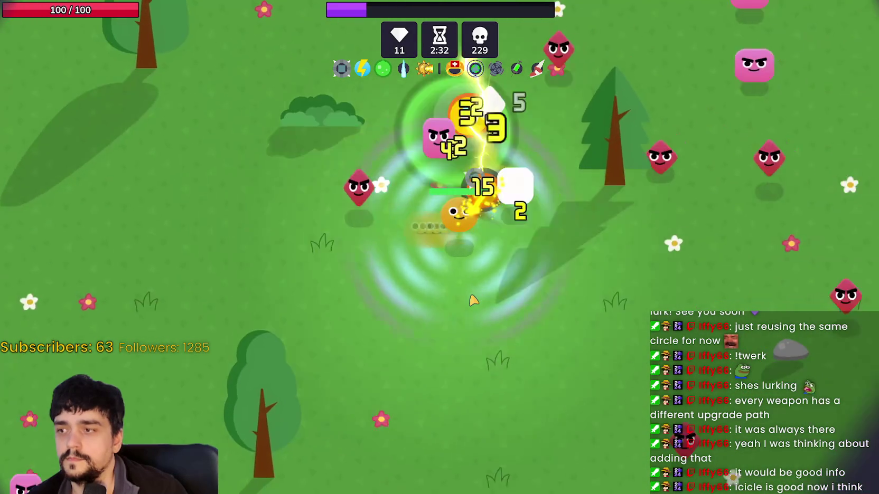
key("d")
key("a")
key("s")
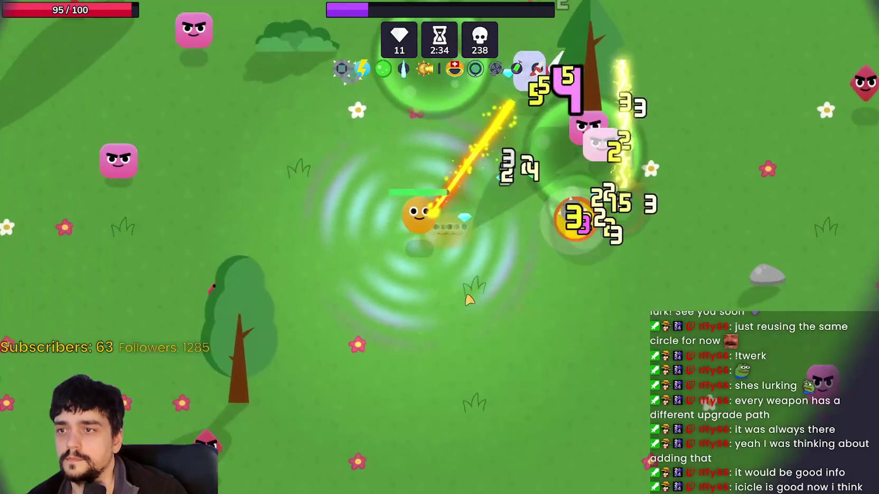
- Keep the character away from the swarm and pick up a gem to level up
key("d")
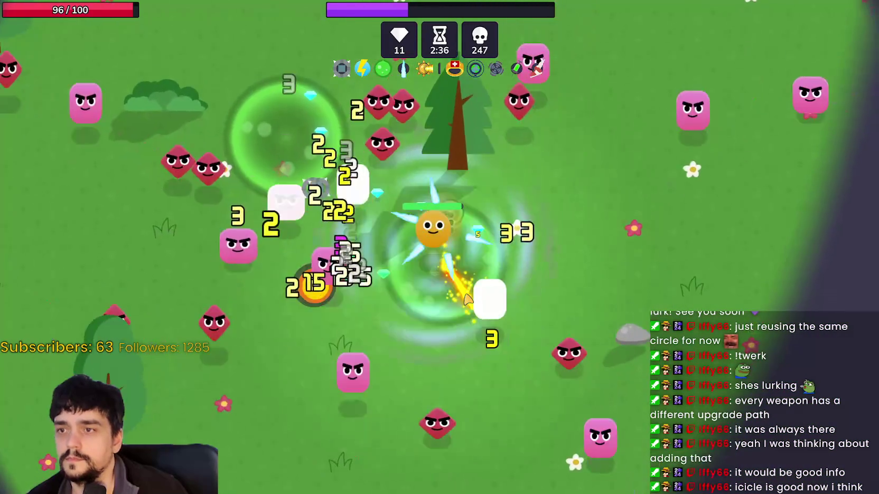
key("s")
key("a")
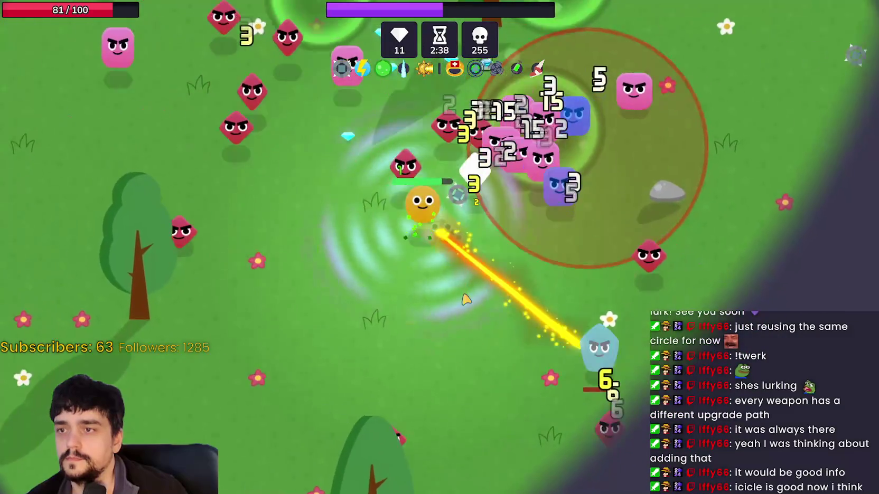
key("a")
key("w")
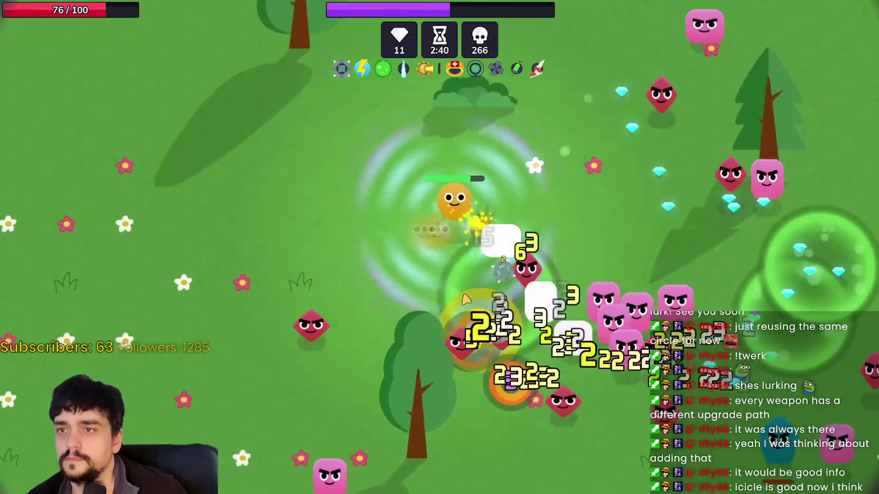
key("d")
key("d")
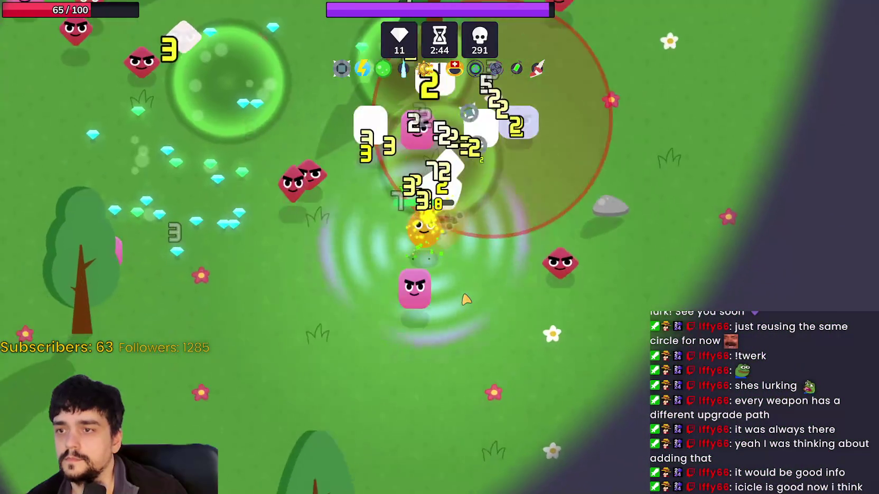
key("a")
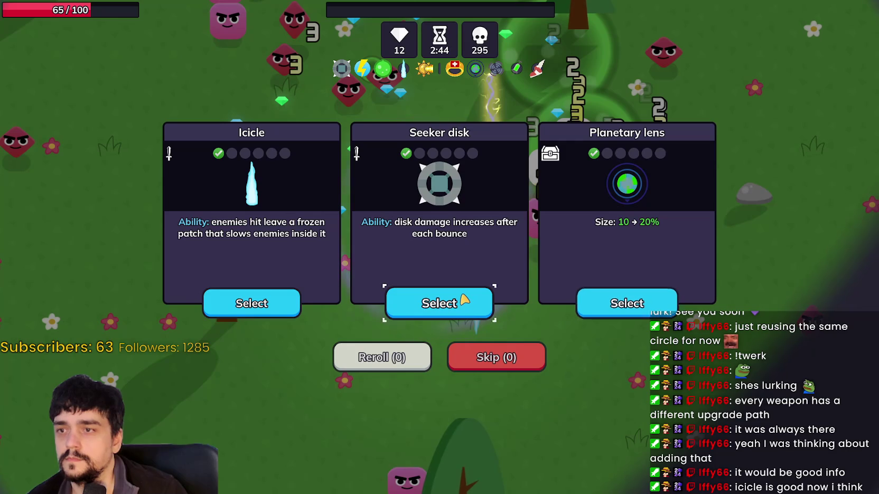
- Take the Seeker disk bounce damage upgrade, then Corrosive puddle at the following level-up
left_click(433, 316)
key("a")
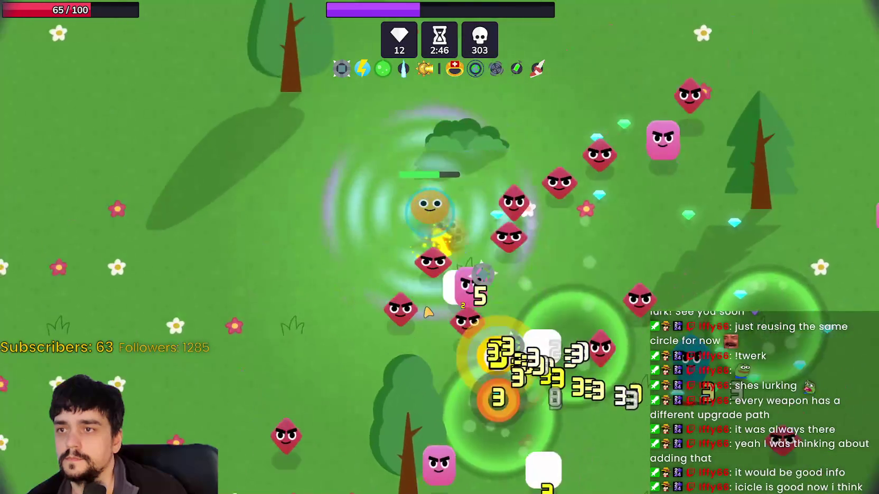
key("s")
key("d")
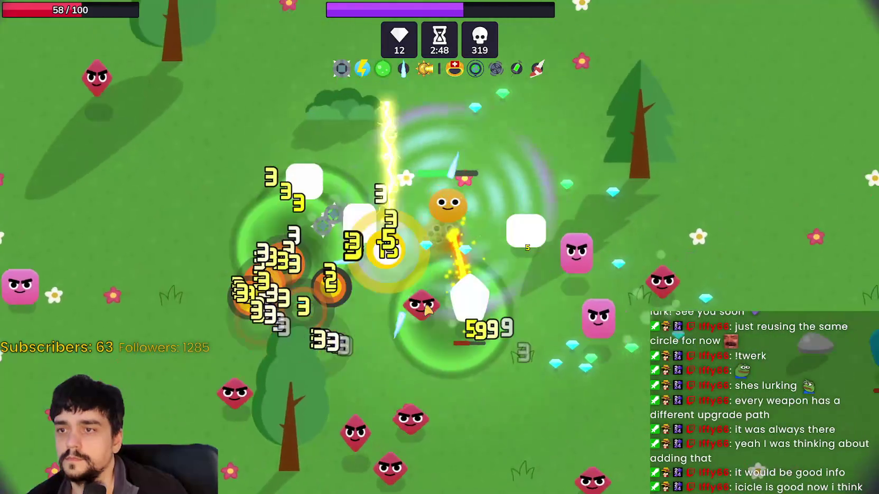
key("d")
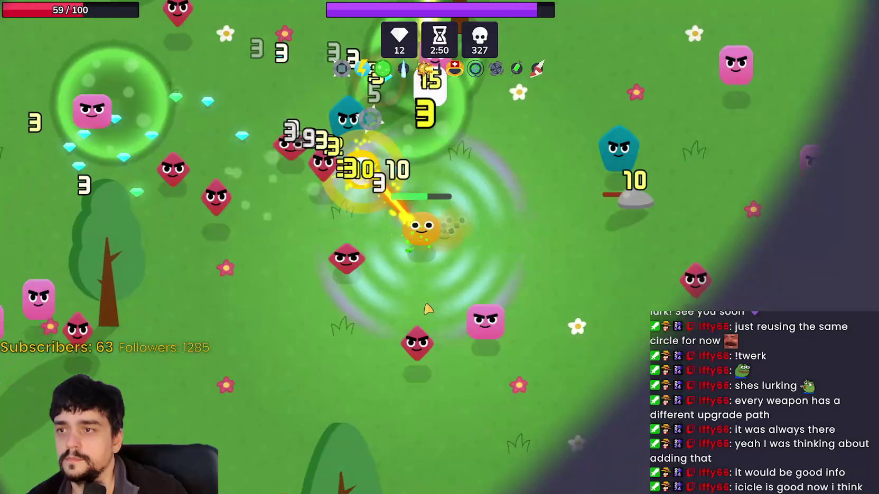
key("s")
key("a")
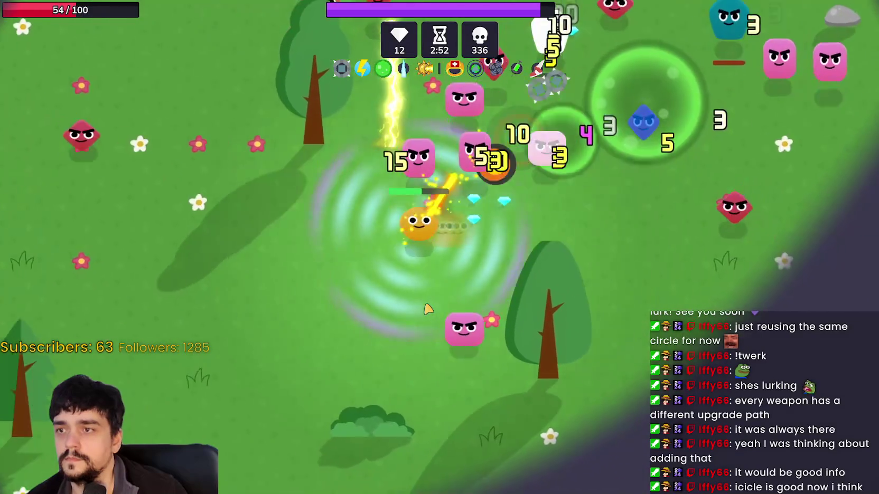
key("w")
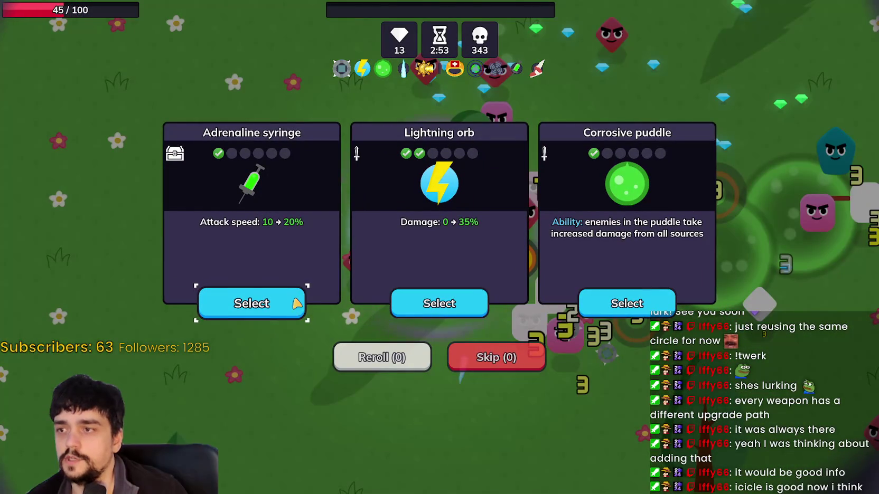
left_click(630, 307)
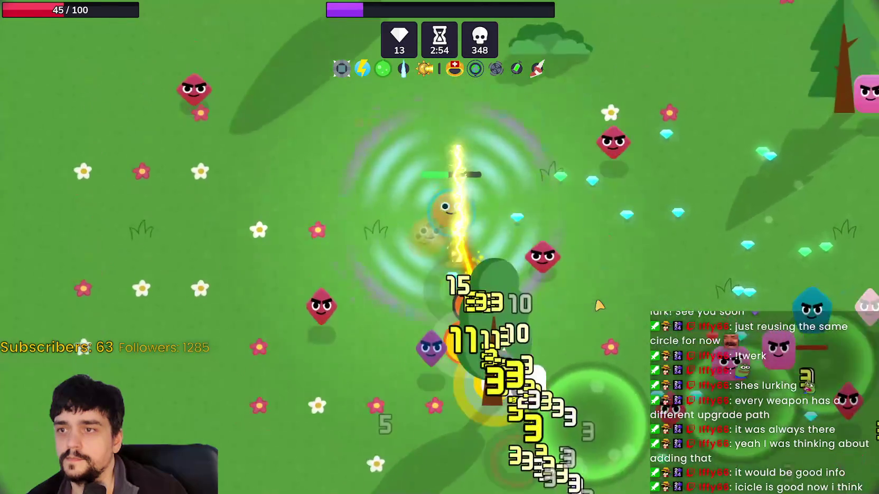
- Collect experience gems through the swarm and take the Solar ray burn upgrade
key("d")
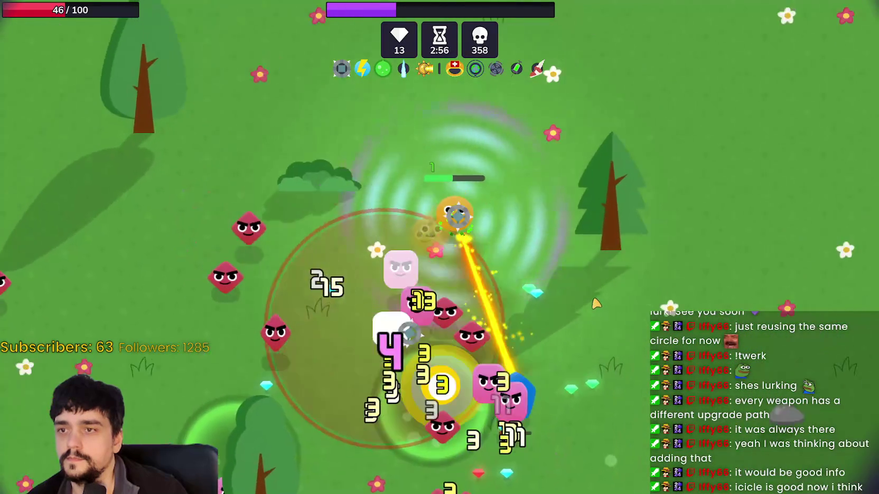
key("s")
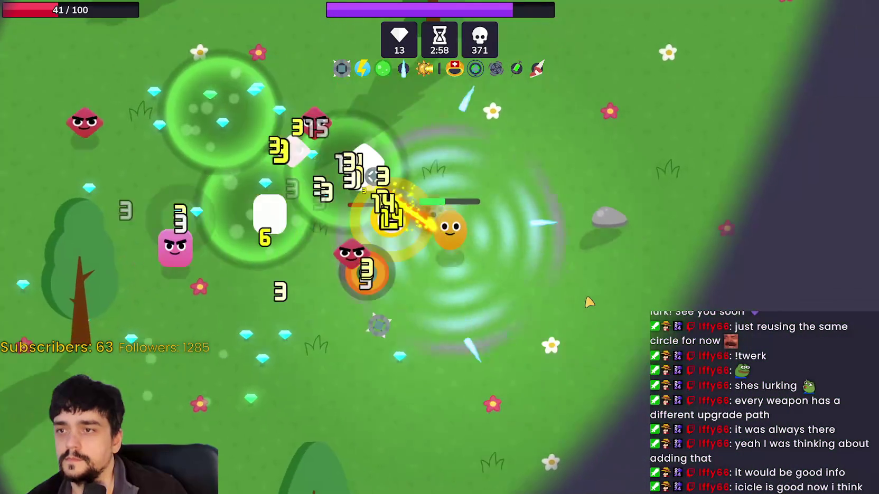
key("a")
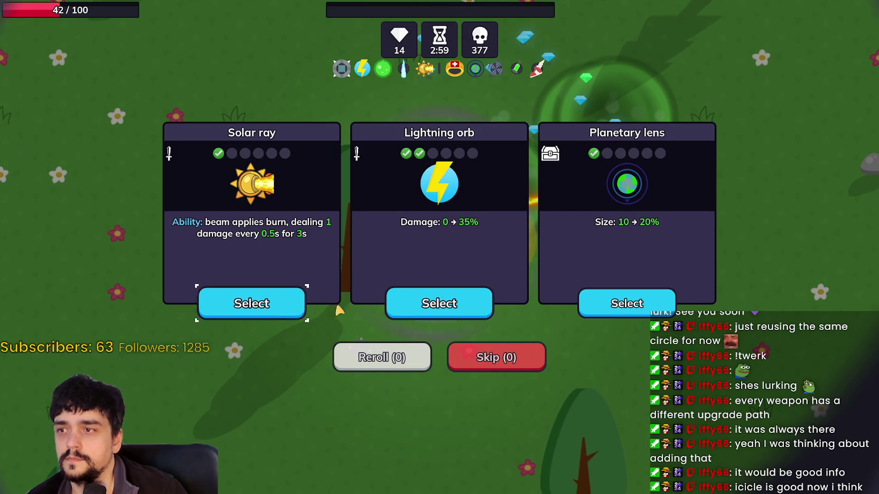
left_click(404, 311)
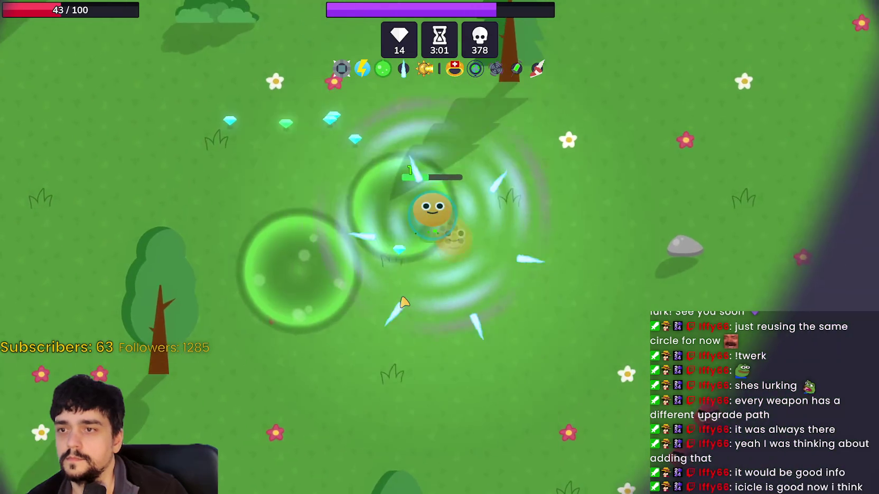
- Dodge enemies while gathering gems, then take the Solar ray 30% attack speed upgrade
key("a")
key("d")
key("a")
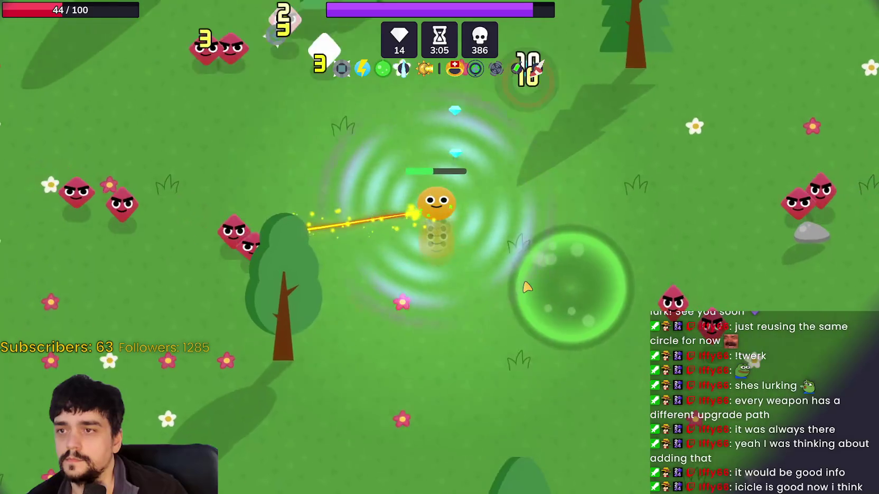
key("w")
key("a")
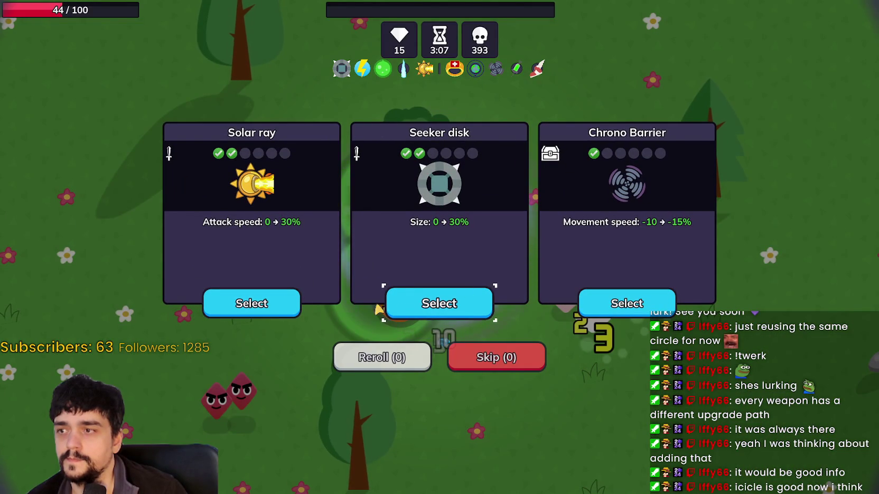
left_click(285, 312)
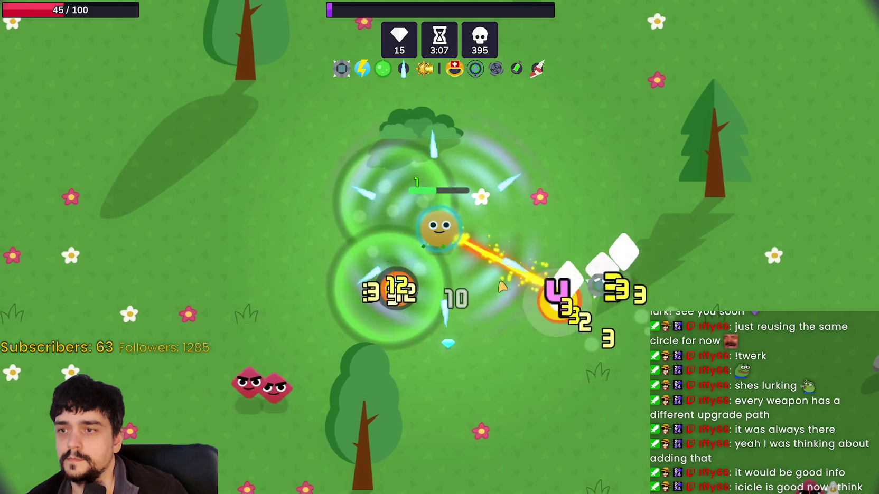
- Keep dodging and collecting gems until Boots of speed, Adrenaline syringe and Lightning orb are offered
key("s")
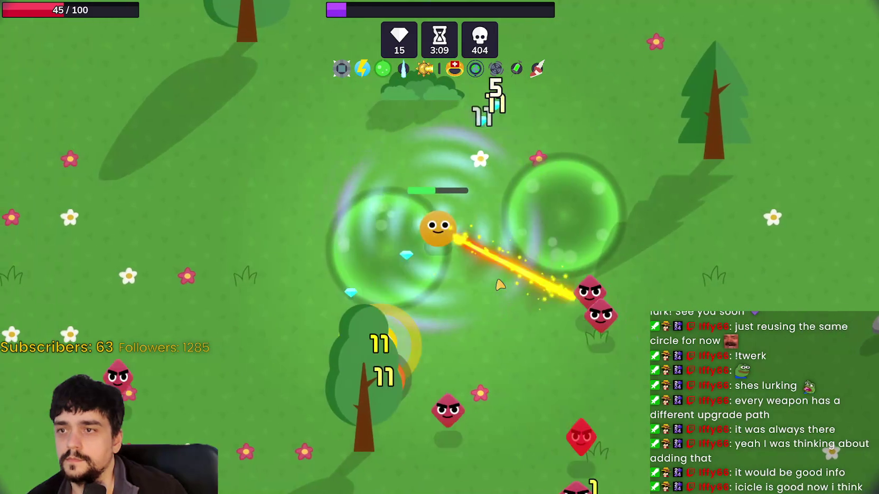
key("a")
key("d")
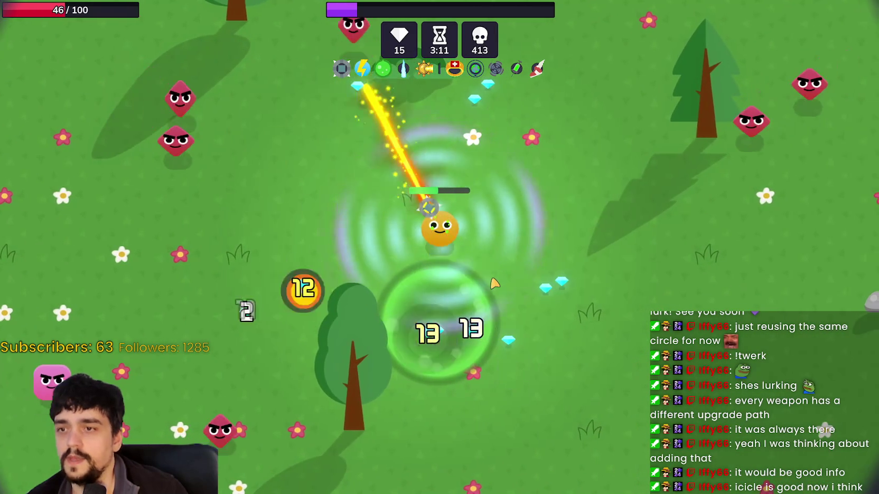
key("s")
key("d")
key("w")
key("a")
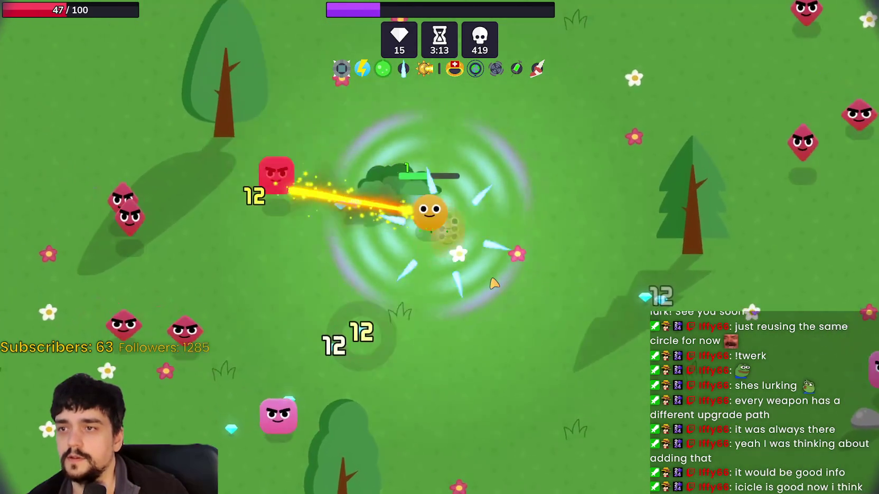
key("d")
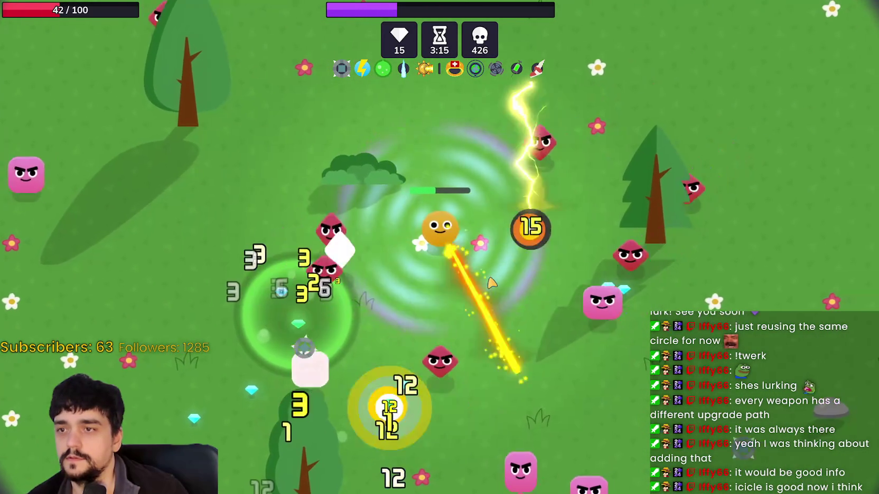
key("a")
key("s")
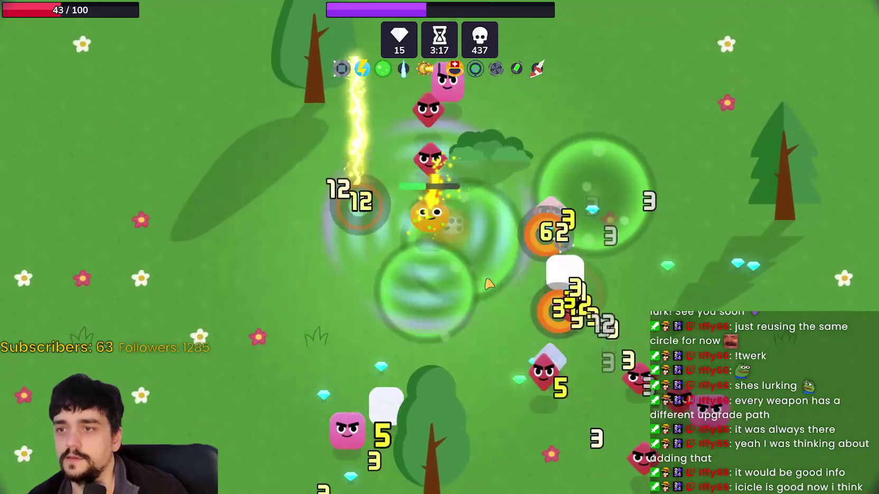
key("w")
key("d")
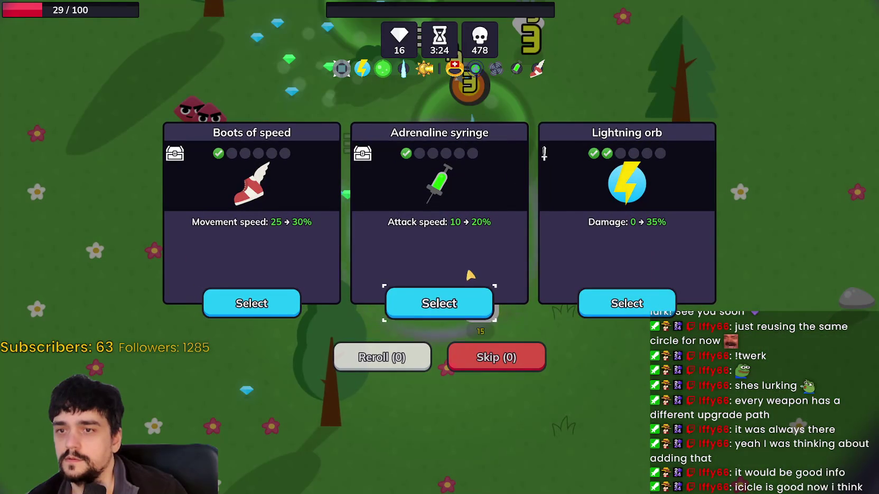
- Take the Lightning orb damage upgrade, then weave around enemies collecting gems to level up
left_click(616, 309)
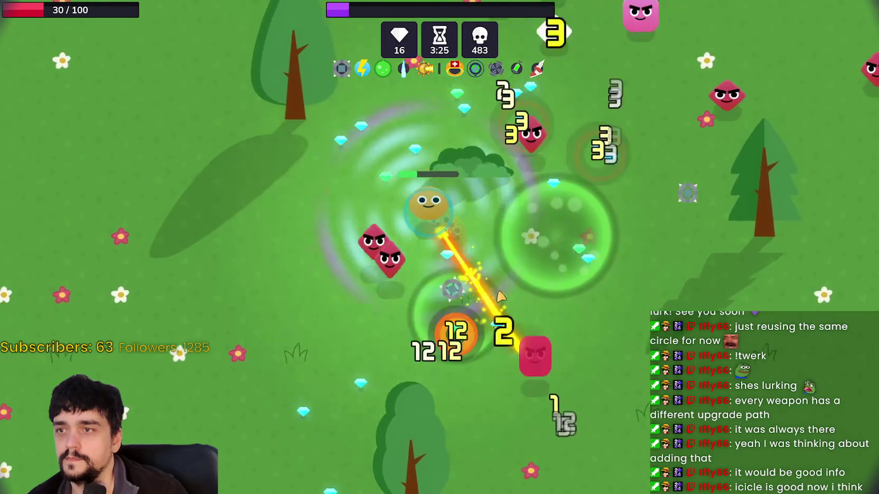
key("w")
key("a")
key("s")
key("d")
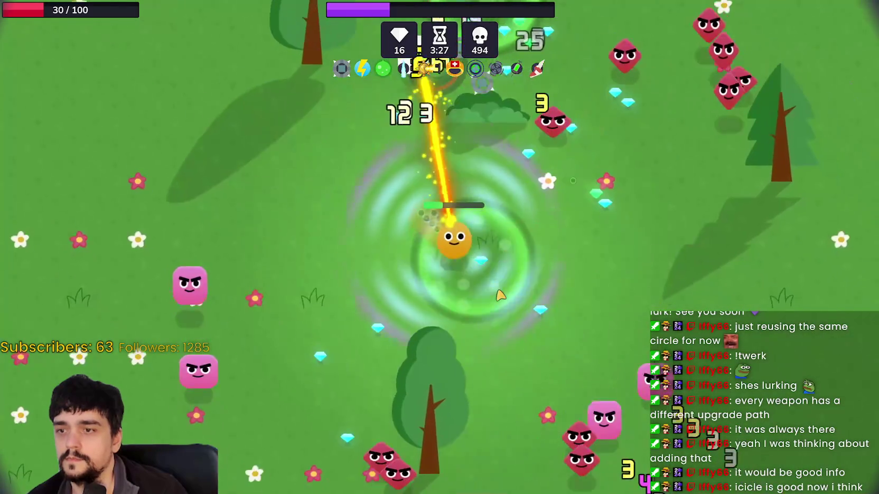
key("w")
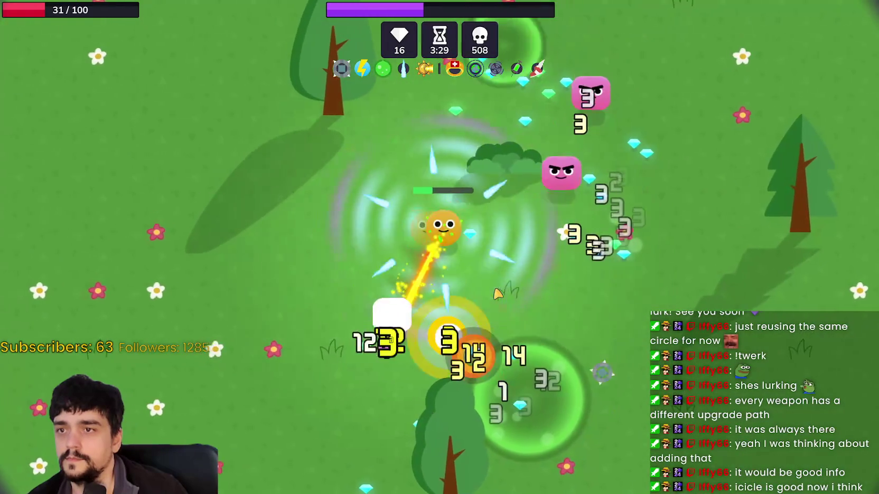
key("a")
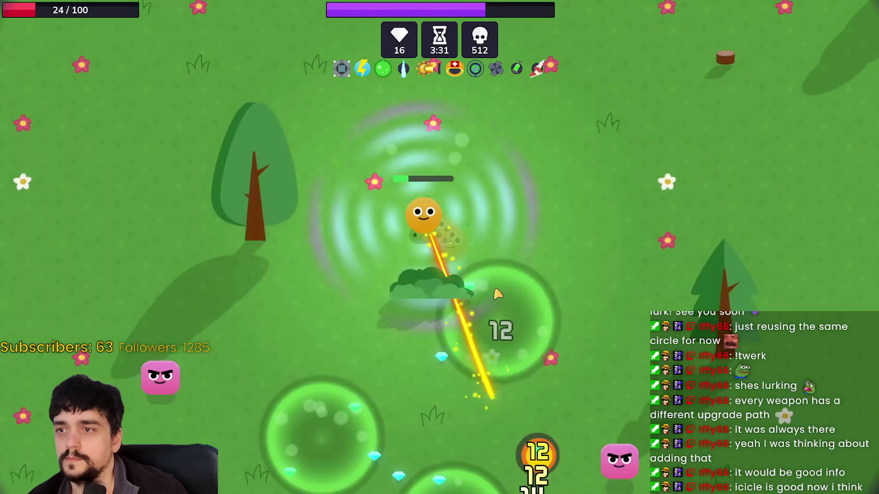
key("s")
key("s")
key("d")
key("w")
key("a")
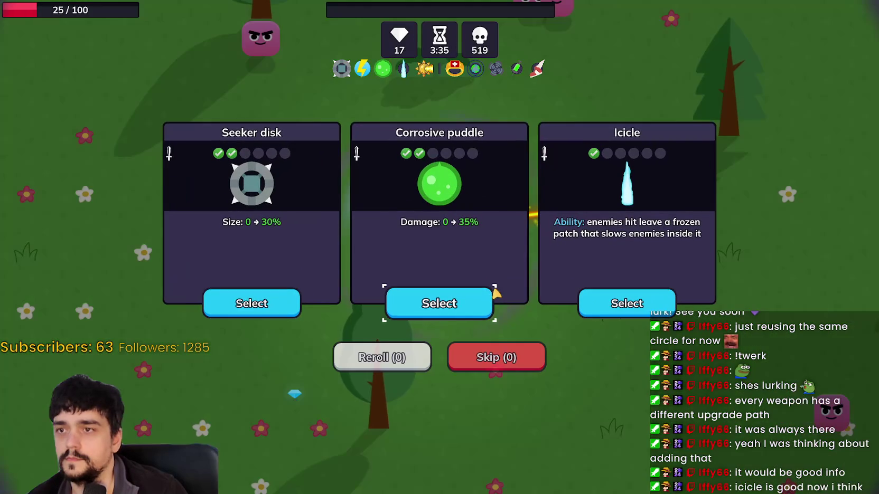
- Take the Icicle frozen patch upgrade and keep dodging enemies around the meadow
left_click(625, 310)
key("d")
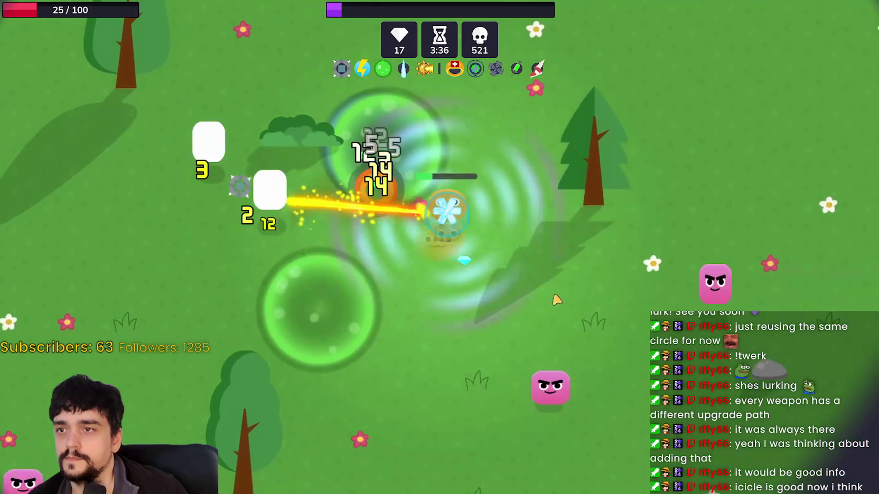
key("a")
key("w")
key("s")
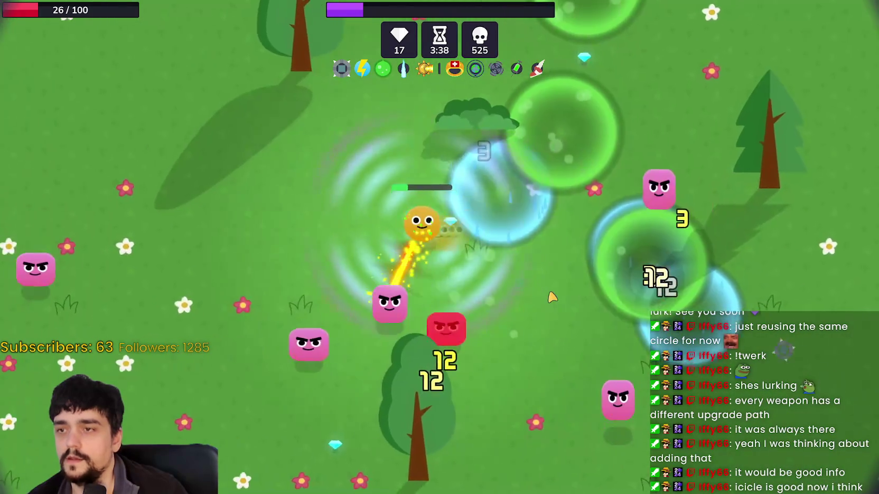
key("a")
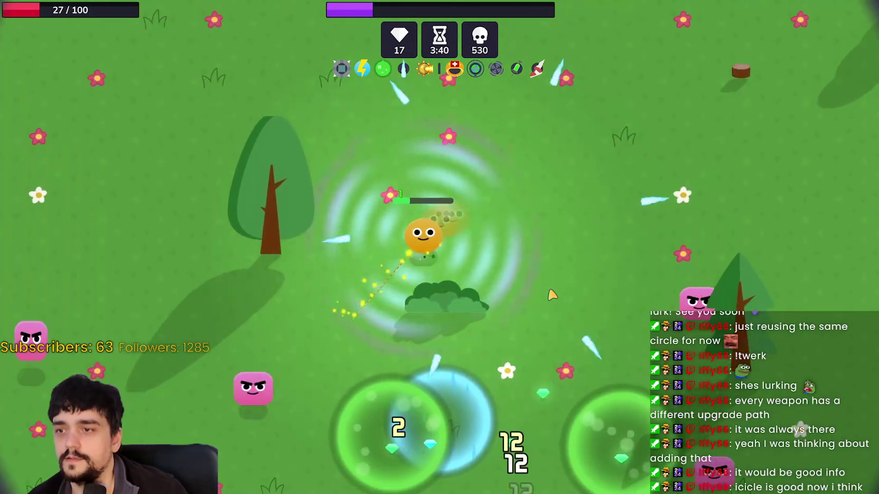
key("s")
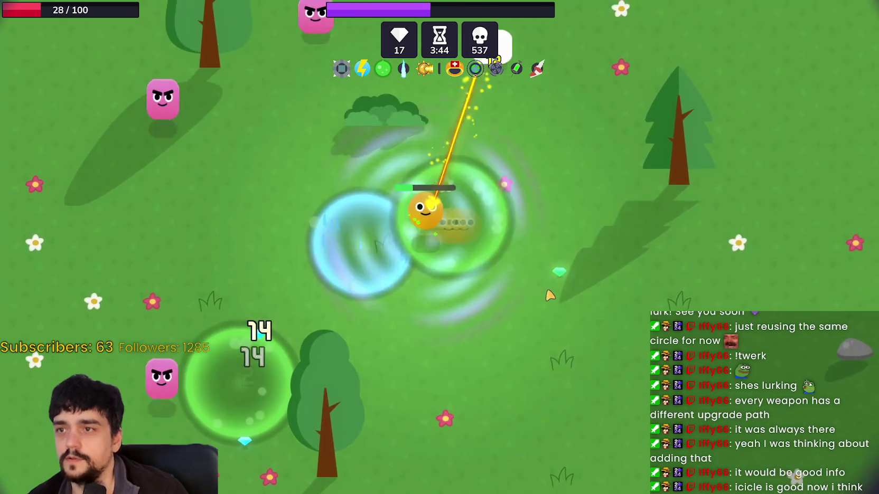
key("s")
key("a")
key("s")
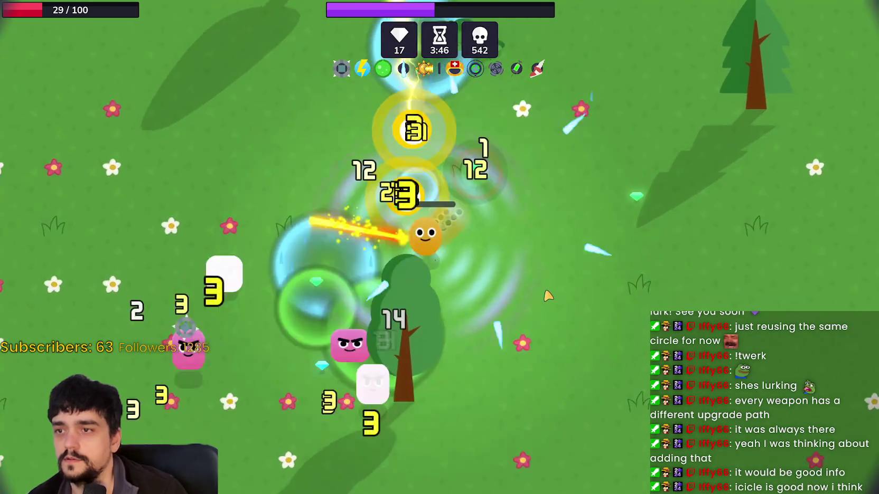
key("a")
- Keep circling the swarm and grab a gem, passing 560 kills and reaching the next level-up
key("w")
key("d")
key("a")
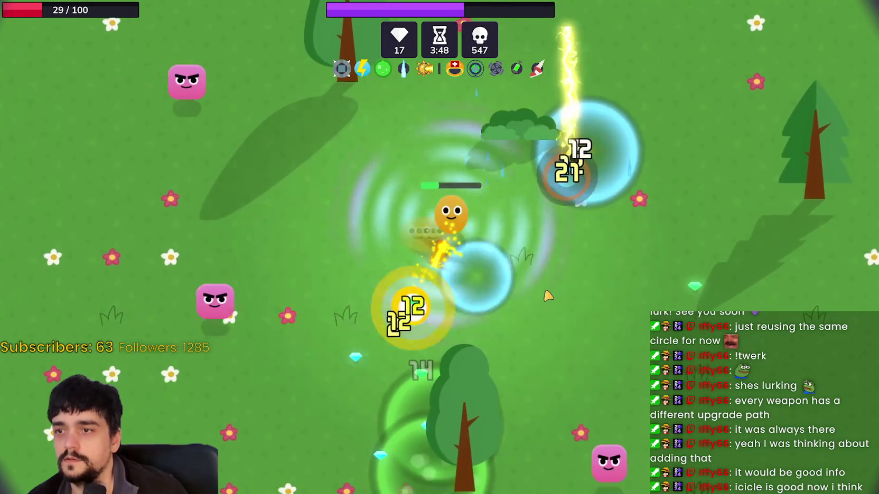
key("s")
key("a")
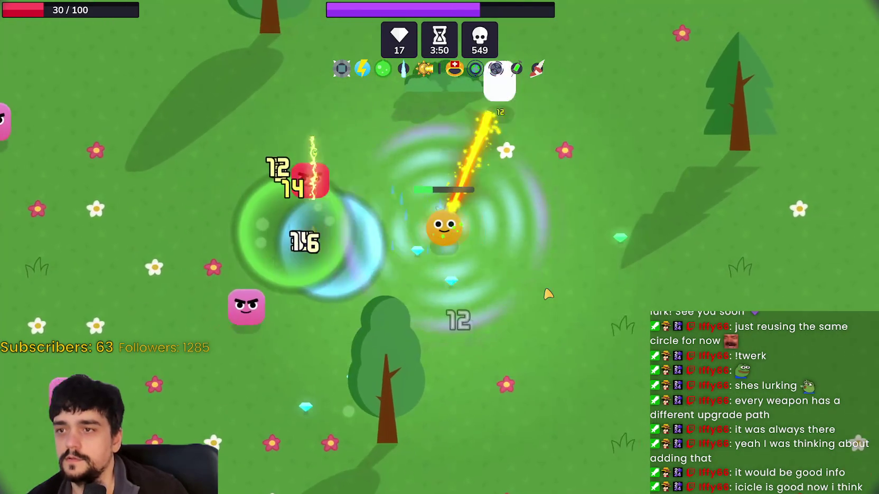
key("a")
key("s")
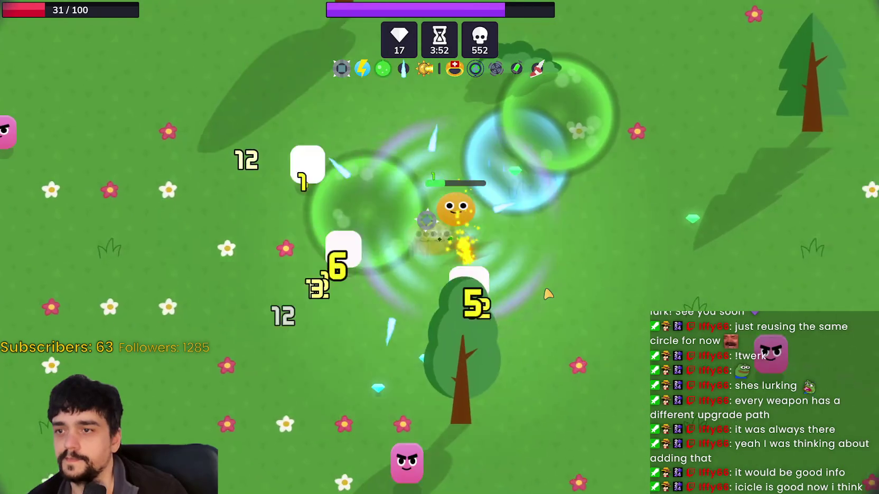
key("d")
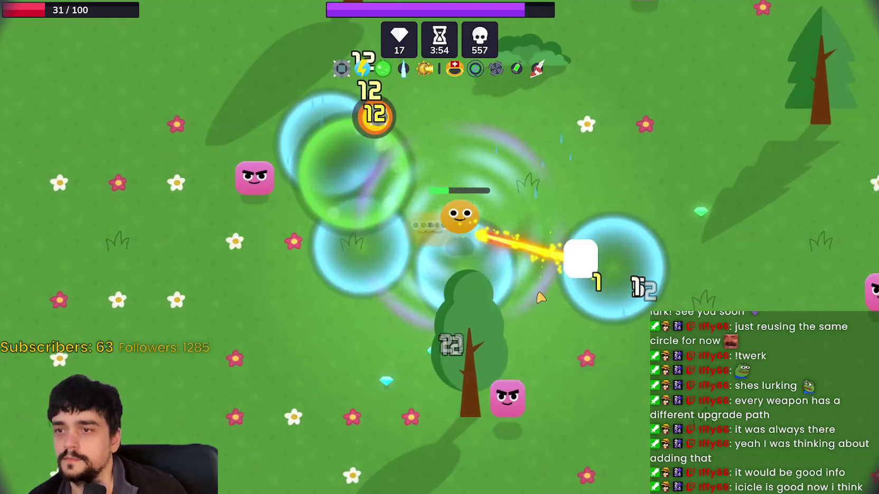
key("s")
key("d")
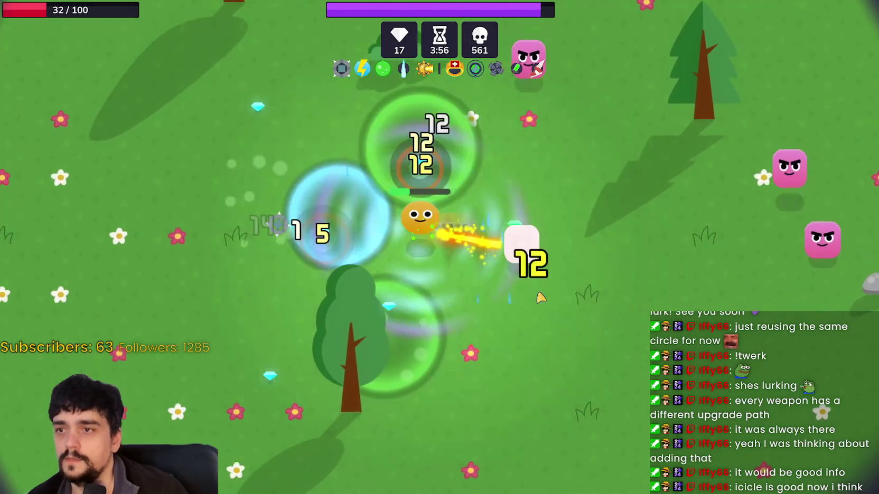
key("w")
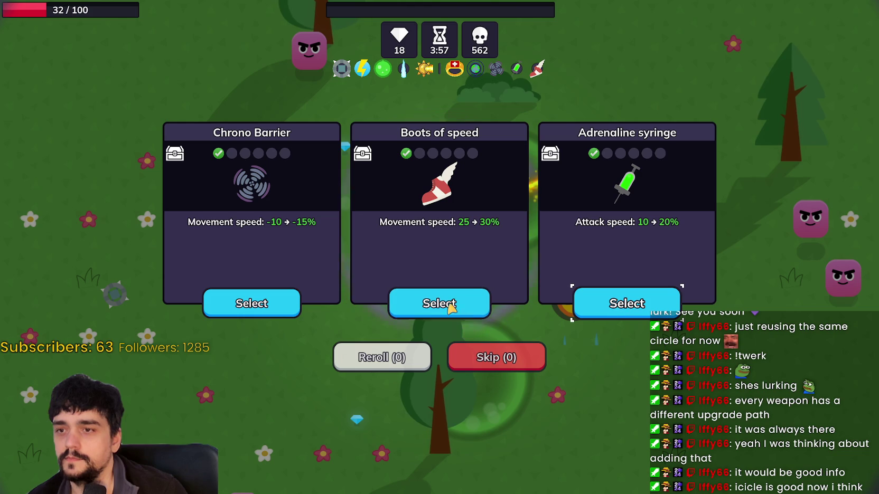
- Take the Adrenaline syringe attack-speed upgrade and resume moving around the meadow
left_click(631, 312)
key("s")
key("d")
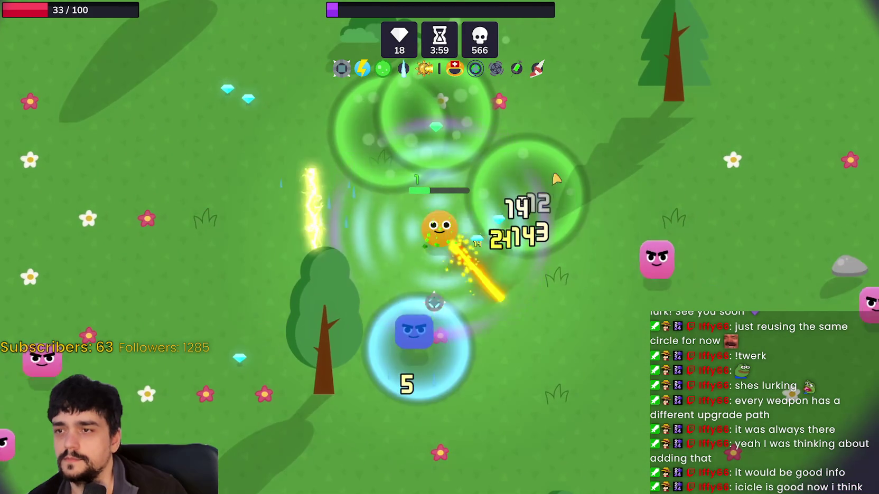
key("w")
key("a")
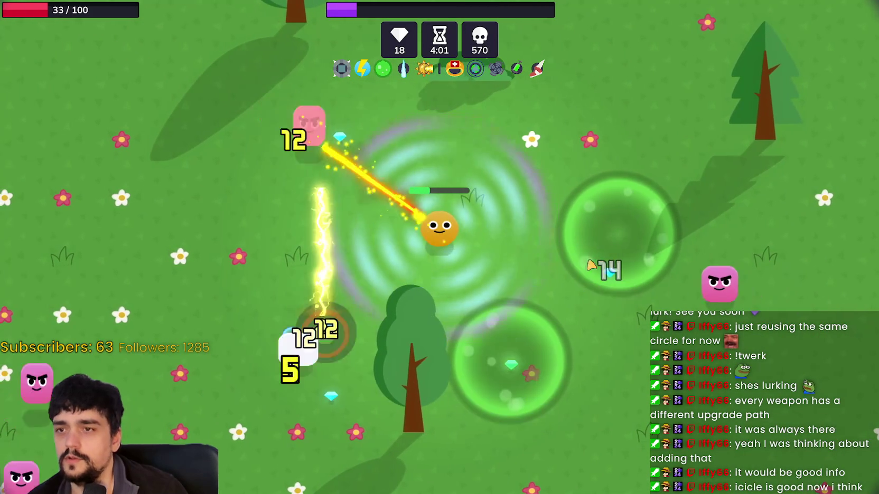
key("d")
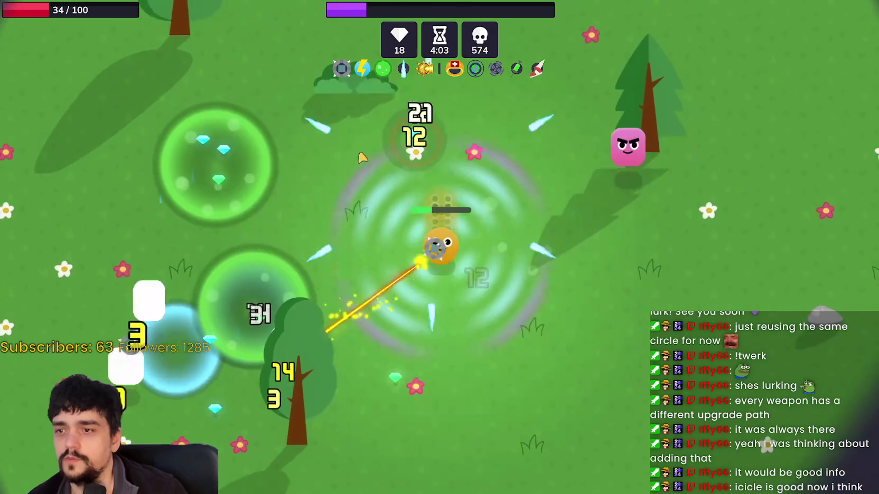
key("a")
key("w")
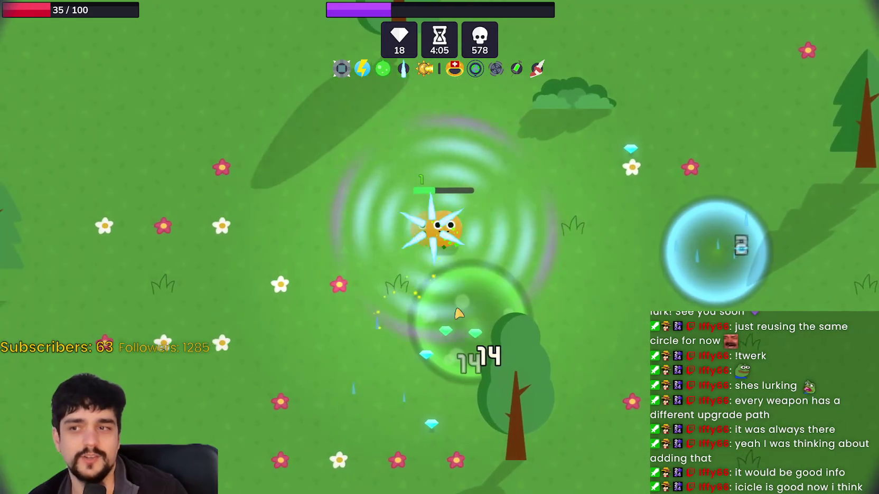
key("d")
key("s")
- Zigzag left, right, up and down to dodge enemies and collect gems
key("a")
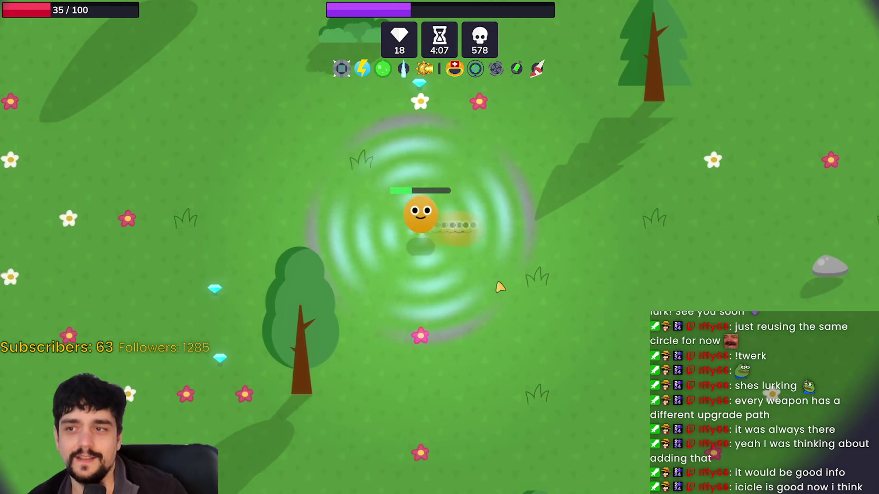
key("d")
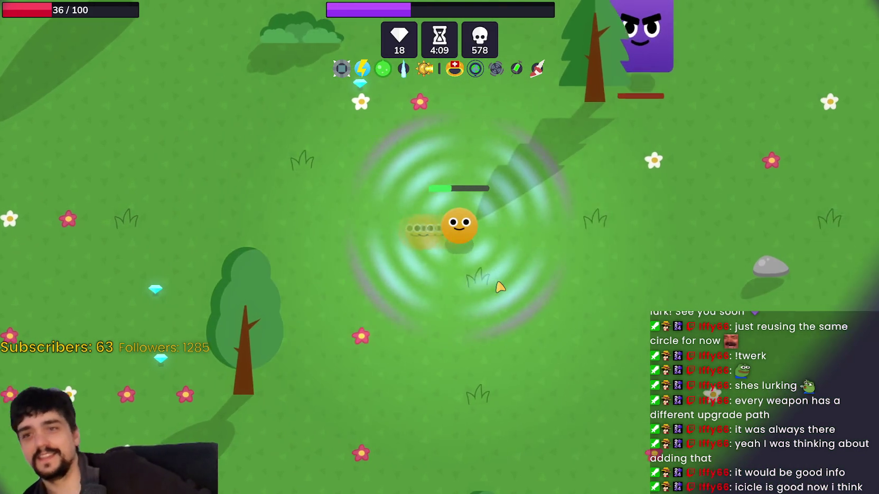
key("a")
key("d")
key("w")
key("d")
key("s")
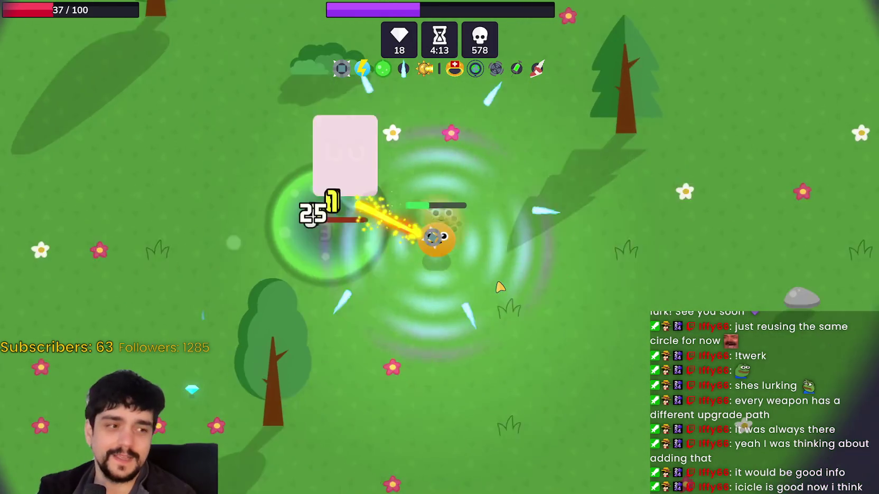
key("a")
key("w")
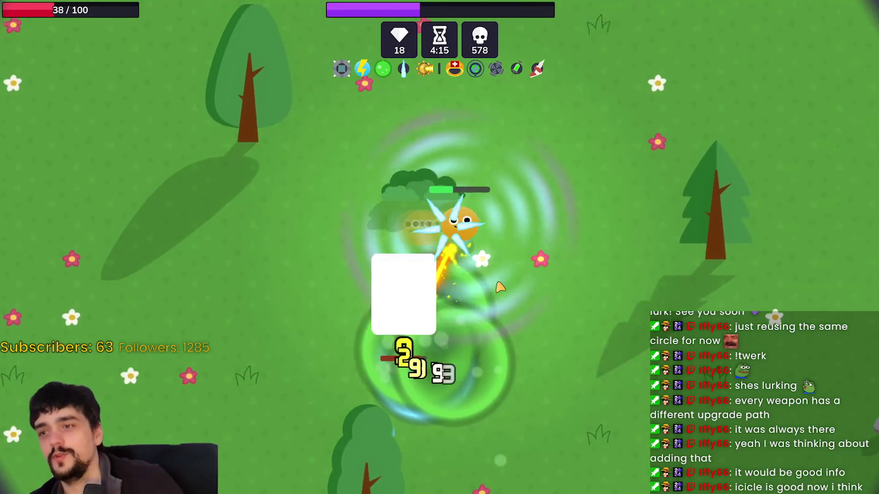
key("s")
key("a")
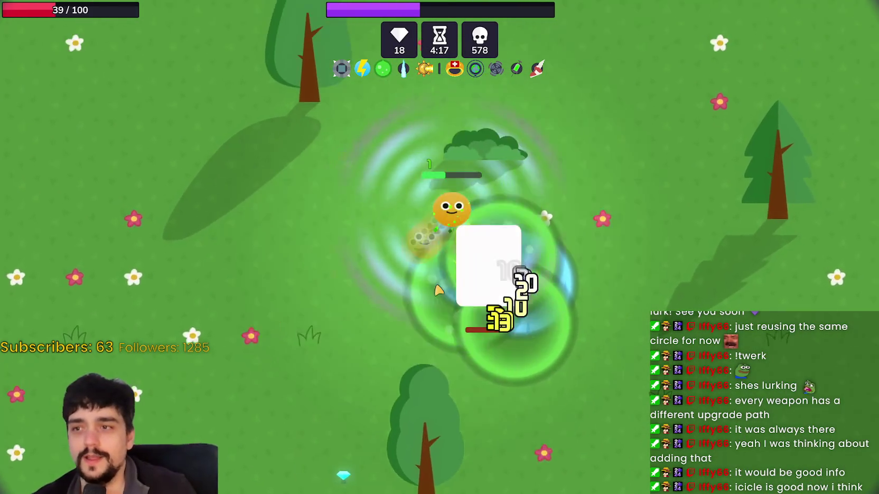
- Circle the character around the large enemy while the weapons auto-fire
key("s")
key("a")
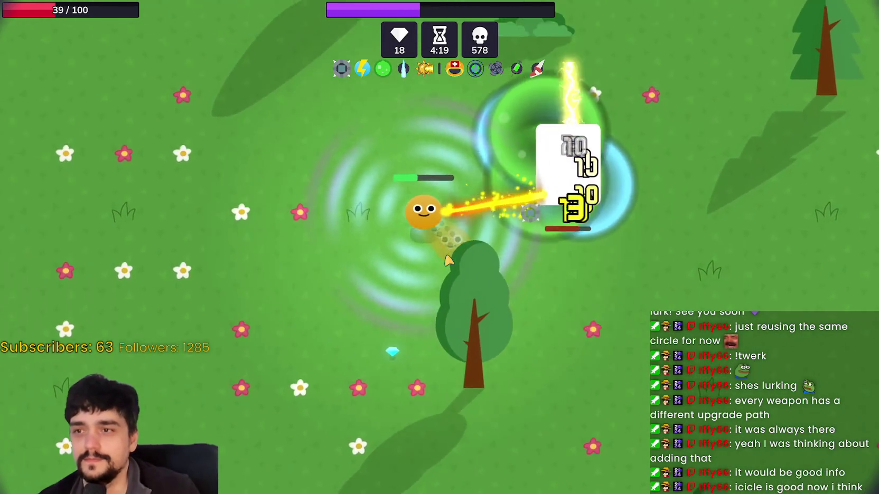
key("w")
key("d")
key("w")
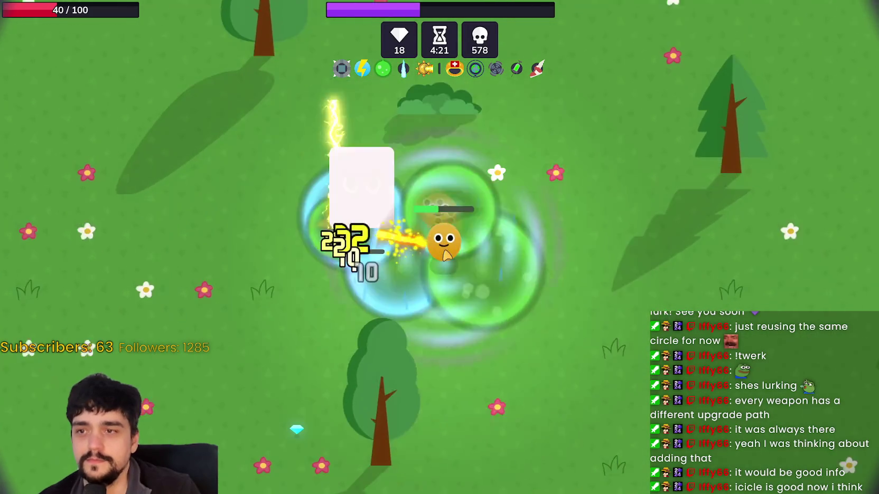
key("w")
key("a")
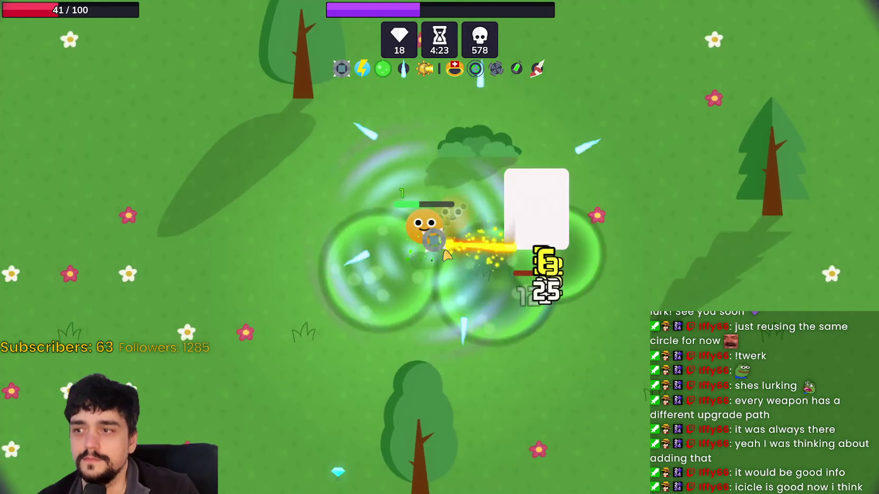
key("a")
key("w")
key("d")
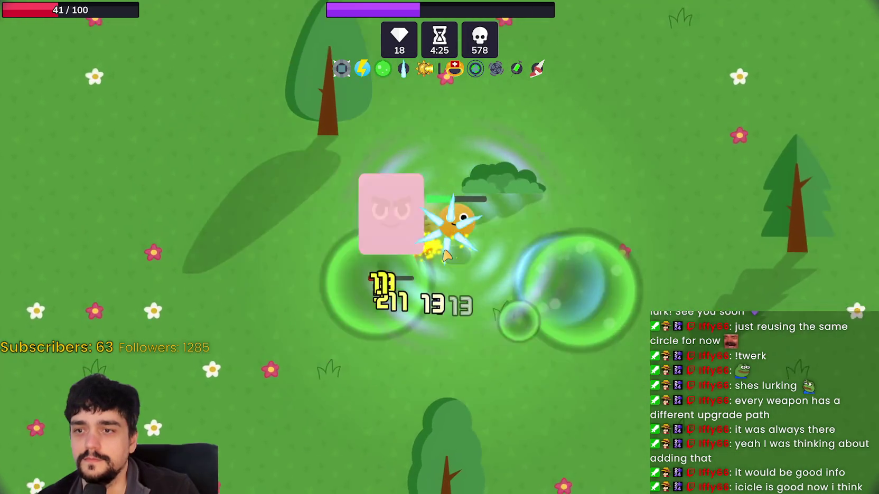
key("d")
key("w")
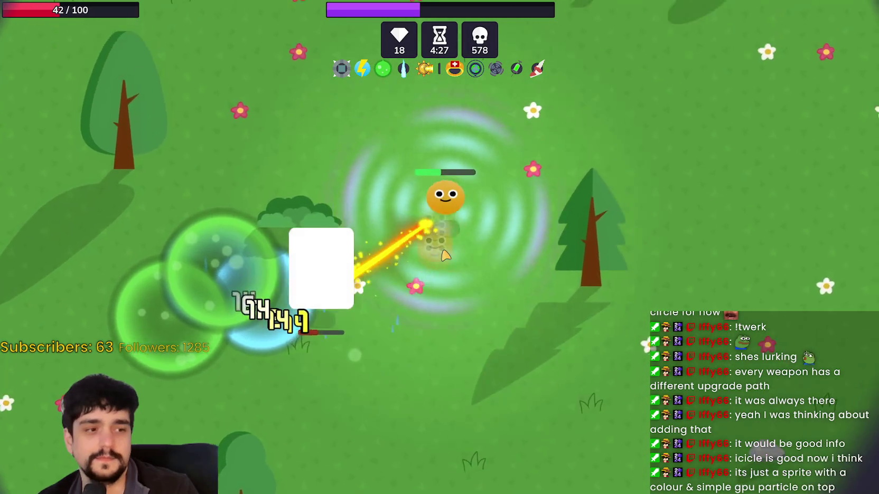
- Keep circling the large enemy, then walk onto the treasure chest offering Heal or Size
key("s")
key("a")
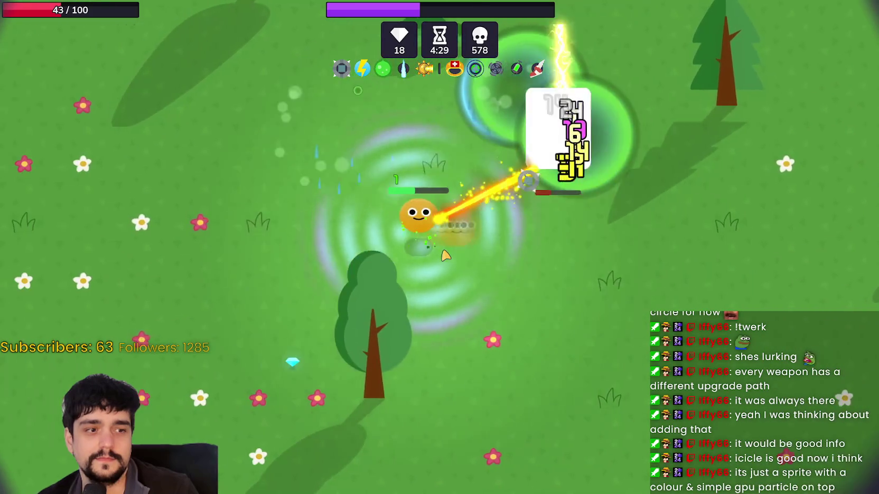
key("a")
key("w")
key("d")
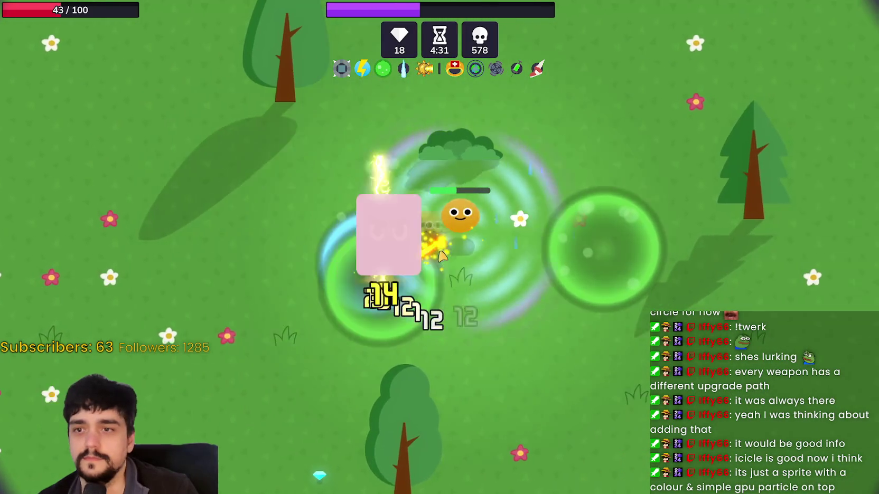
key("s")
key("a")
key("w")
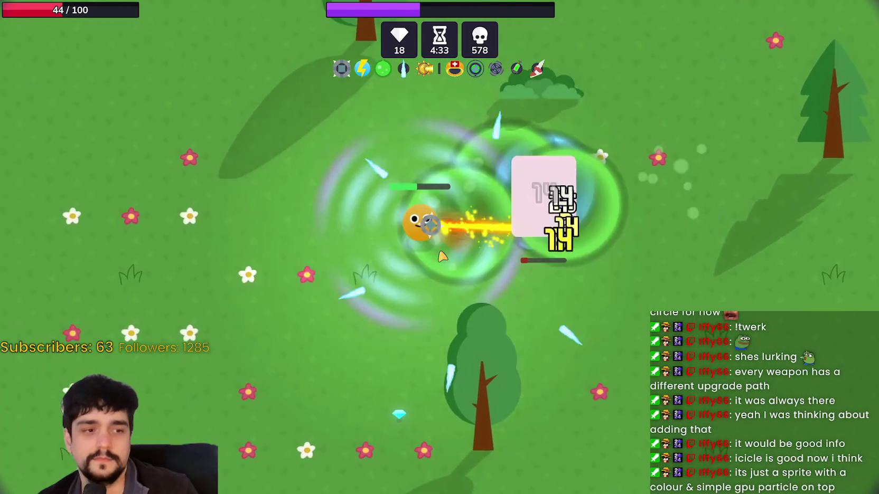
key("w")
key("d")
key("s")
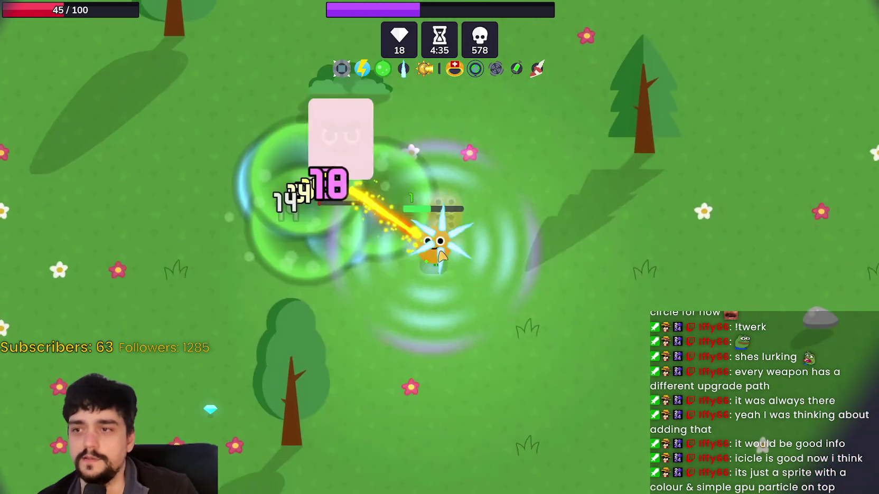
key("a")
key("w")
key("d")
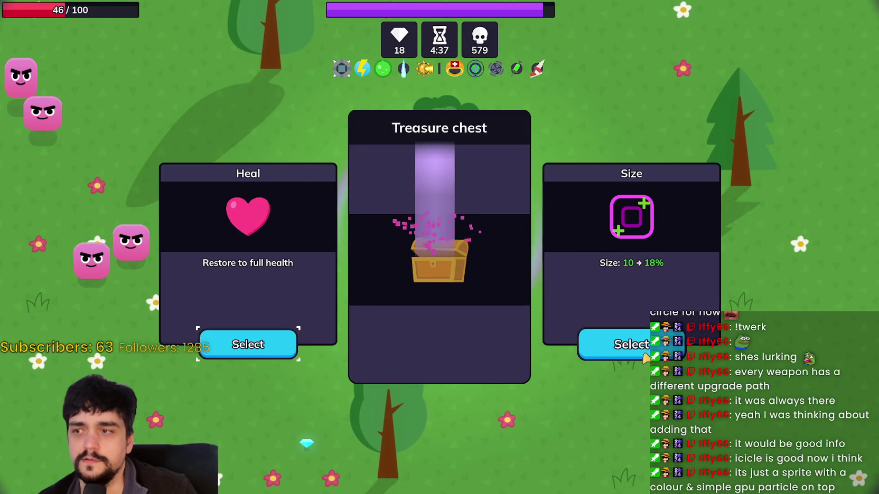
- Take the Size upgrade from the chest and move up-left collecting gems
left_click(644, 352)
key("s")
key("a")
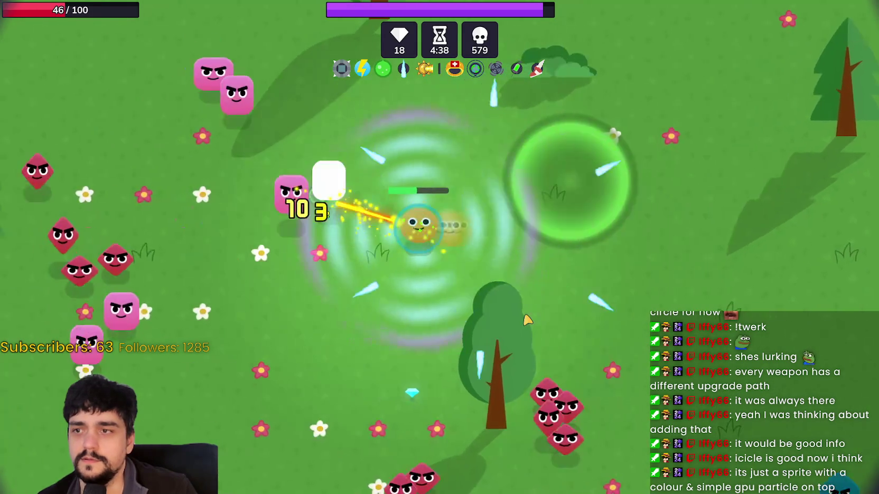
key("d")
key("d")
key("w")
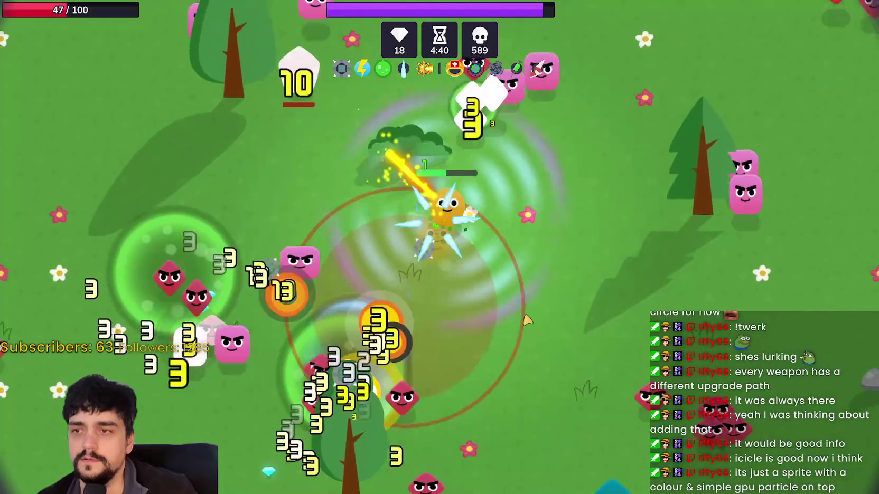
key("a")
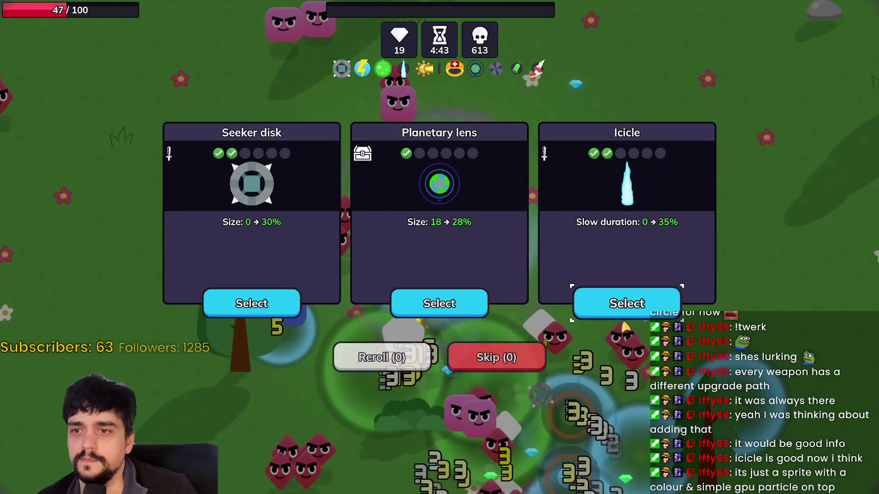
- Choose the Icicle slow duration upgrade, then dodge enemies and collect gems to level up
left_click(616, 312)
key("d")
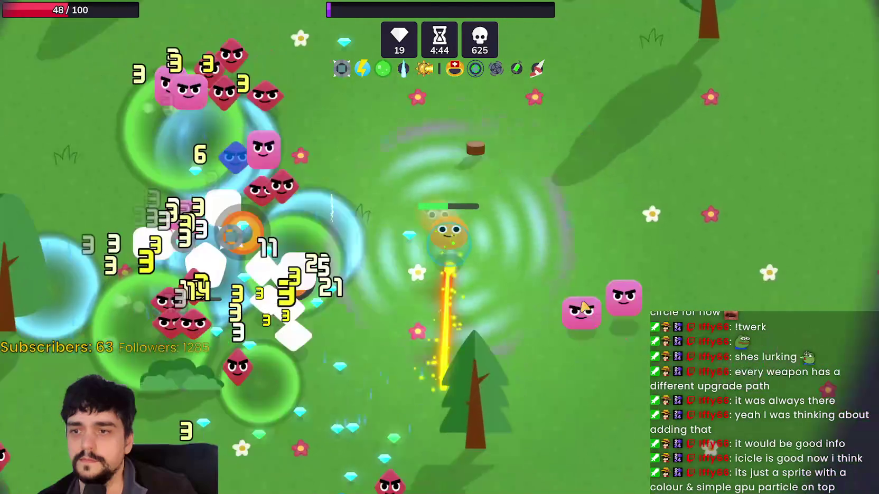
key("s")
key("s")
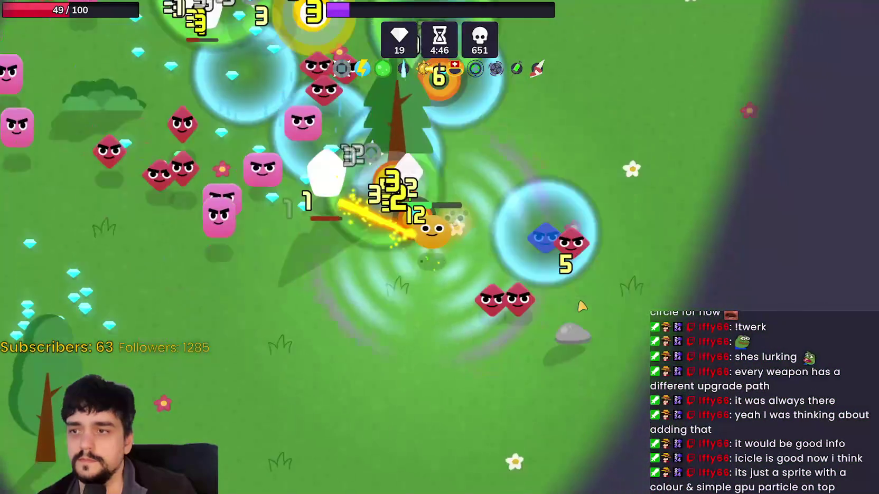
key("a")
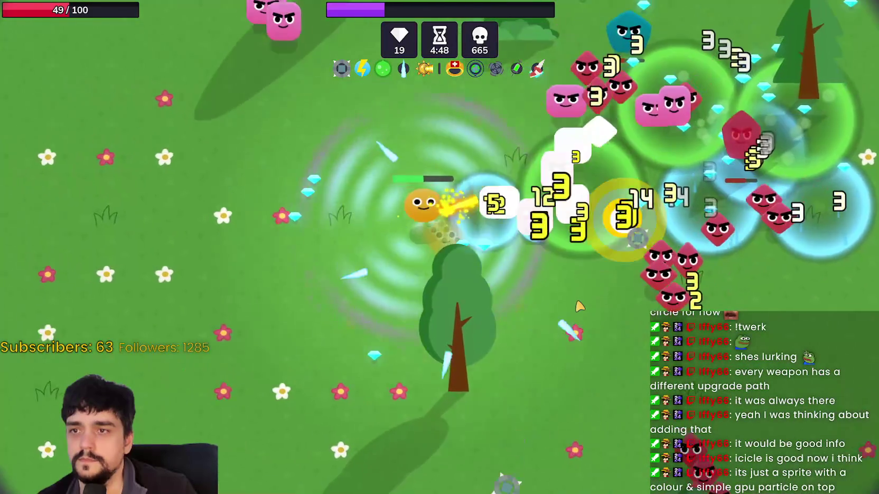
key("w")
key("a")
key("w")
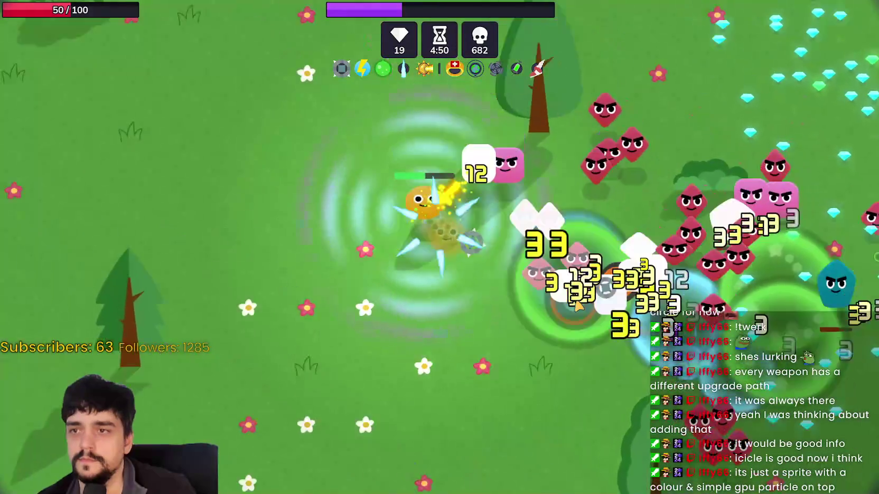
key("w")
key("d")
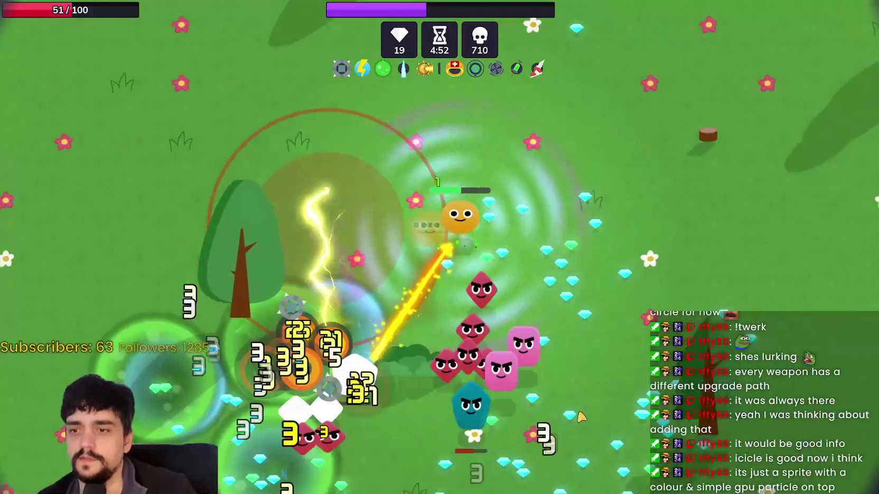
key("s")
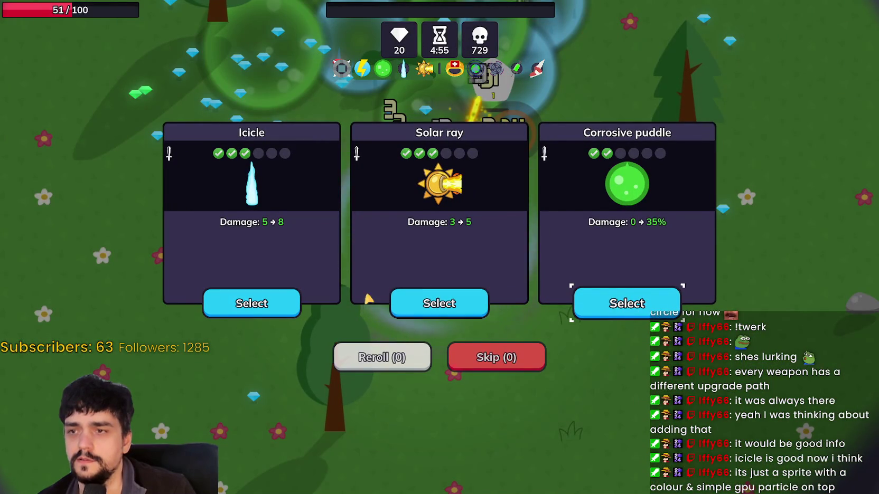
- Take a weapon upgrade, grab another gem, and choose the Corrosive puddle size upgrade
left_click(625, 305)
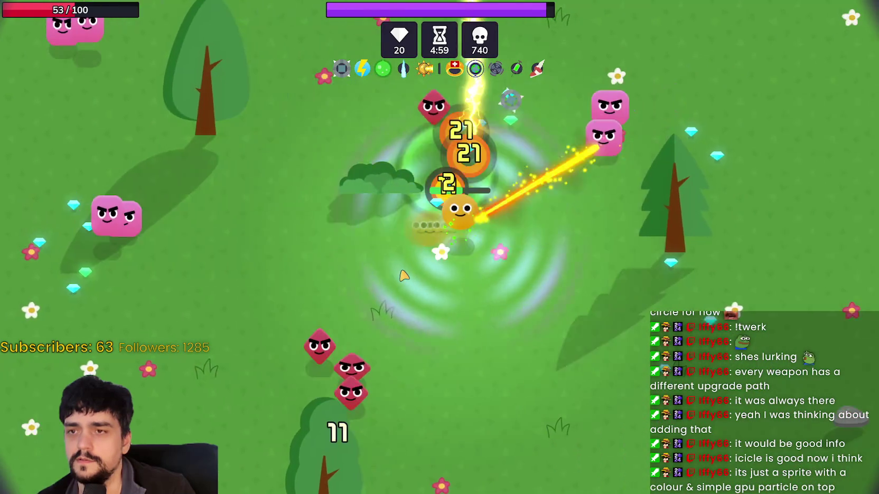
key("w")
key("d")
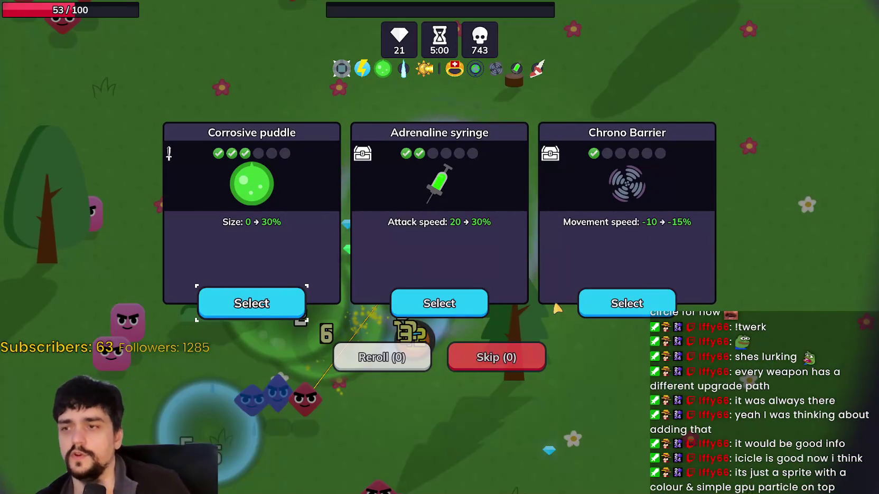
left_click(292, 305)
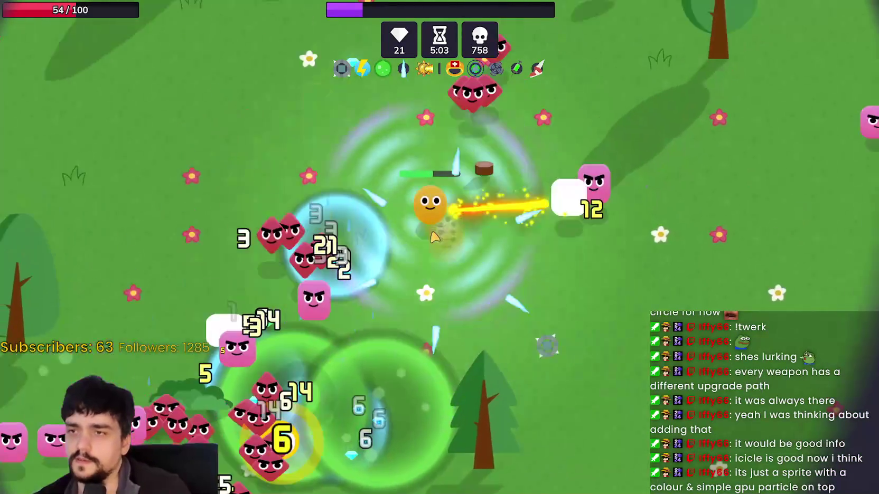
- Steer the character out of the swarm, moving left, down, right and up-left
key("a")
key("w")
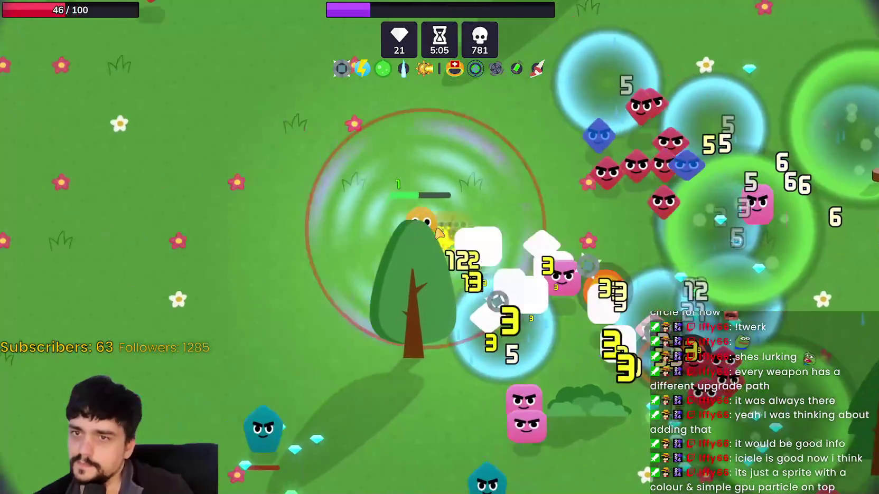
key("a")
key("s")
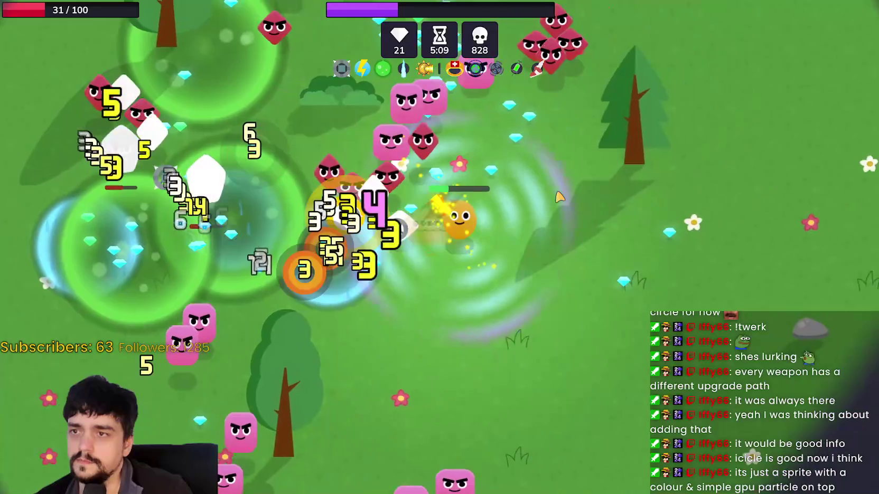
key("d")
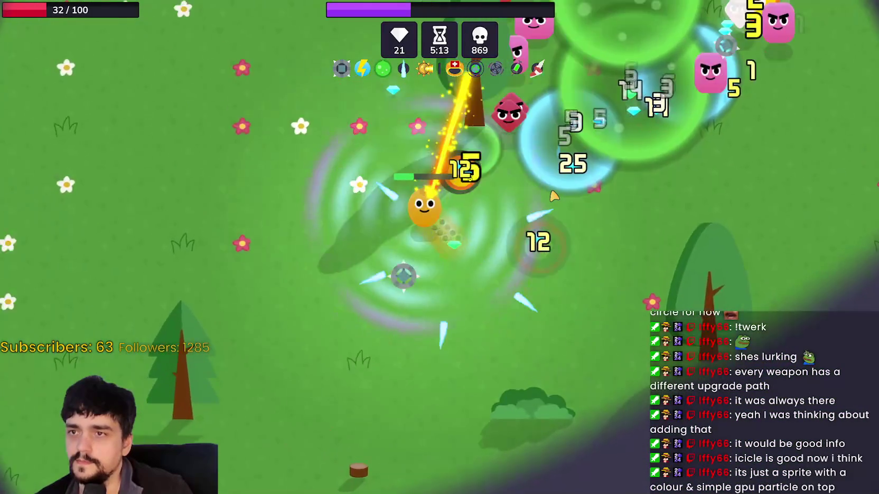
key("w")
key("a")
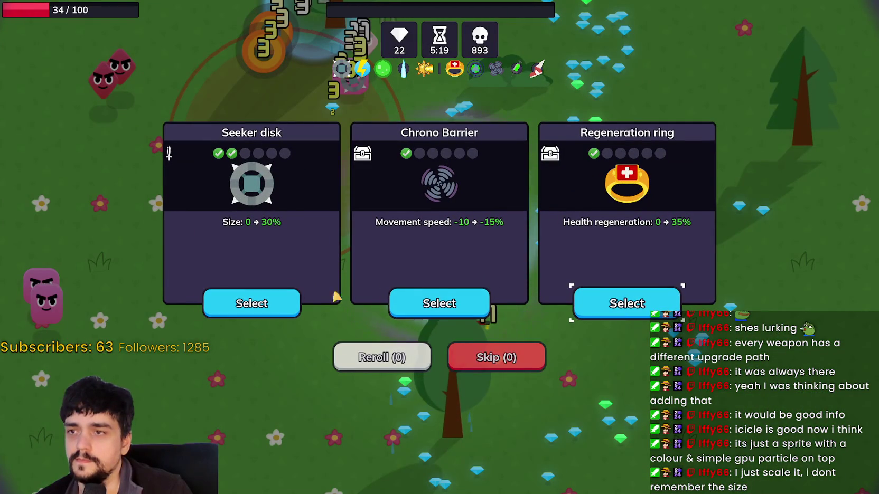
- Take the Regeneration ring upgrade and keep dodging enemies around the field
left_click(651, 307)
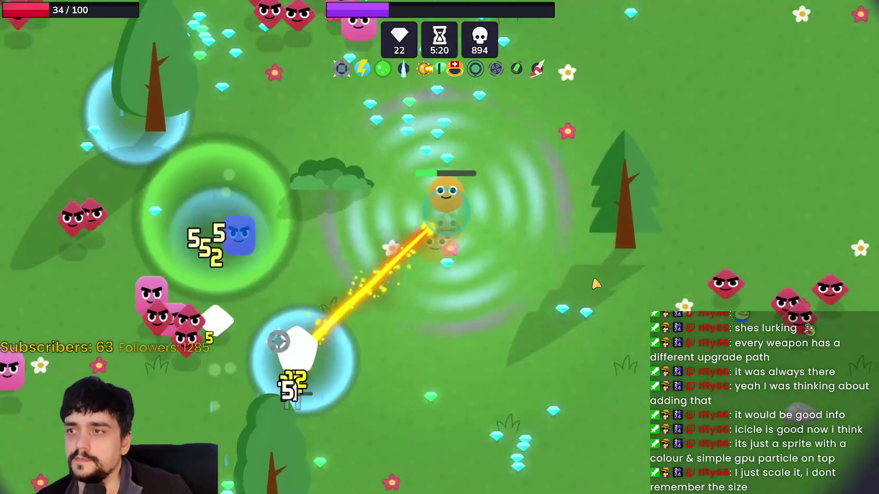
key("w")
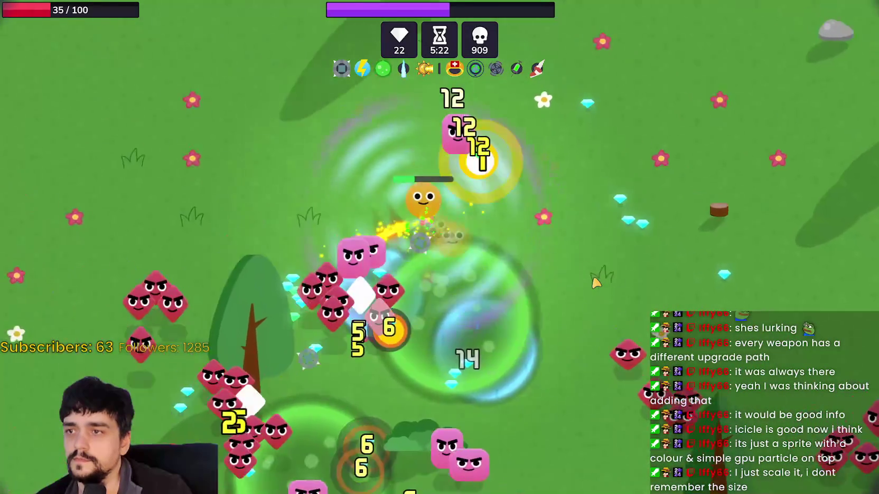
key("a")
key("s")
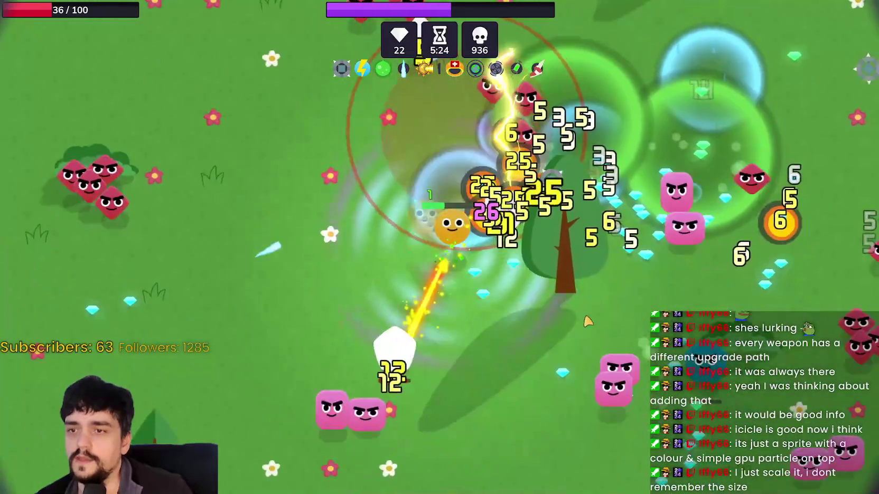
key("s")
key("d")
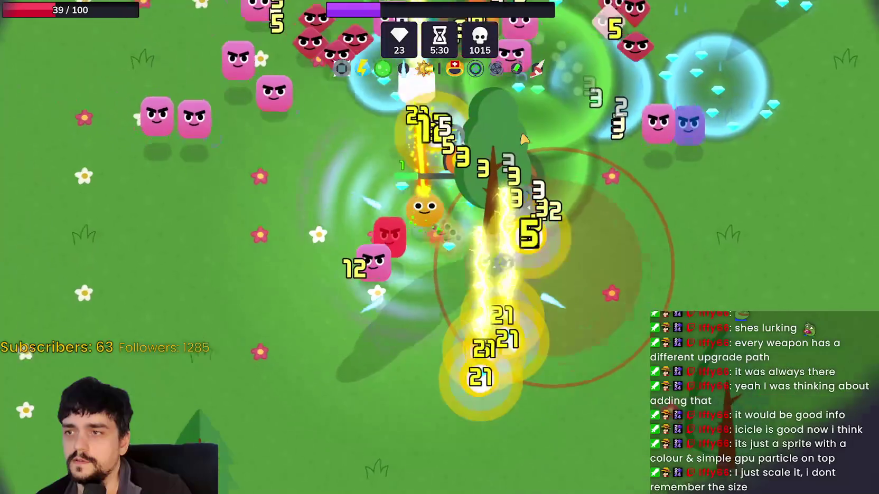
key("a")
key("w")
key("d")
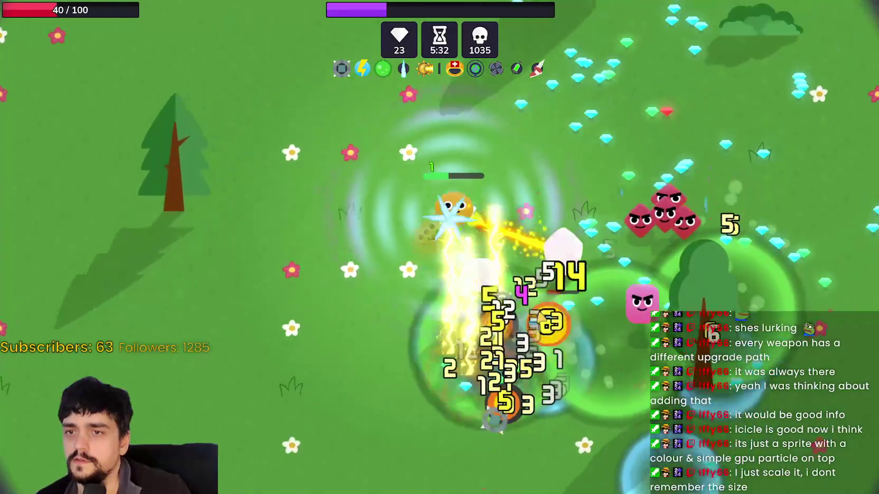
- Move right and up collecting gems to reach the Adrenaline syringe, Lightning orb or Solar ray choice
key("d")
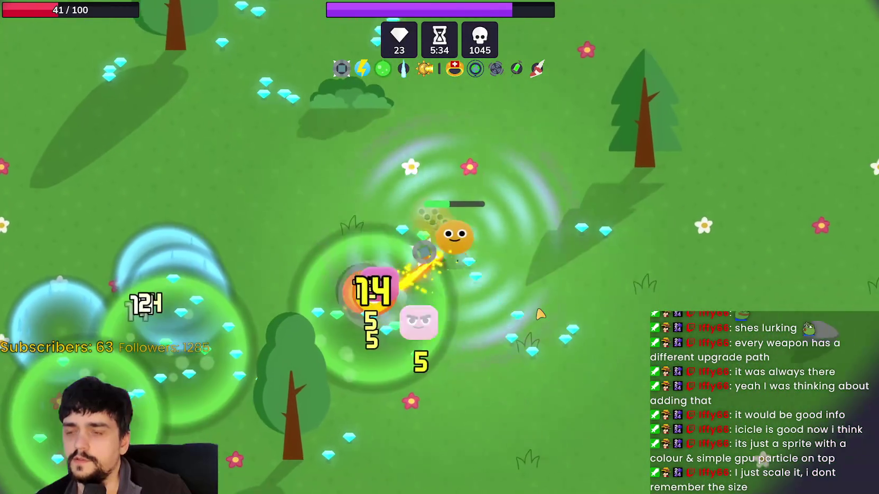
key("s")
key("w")
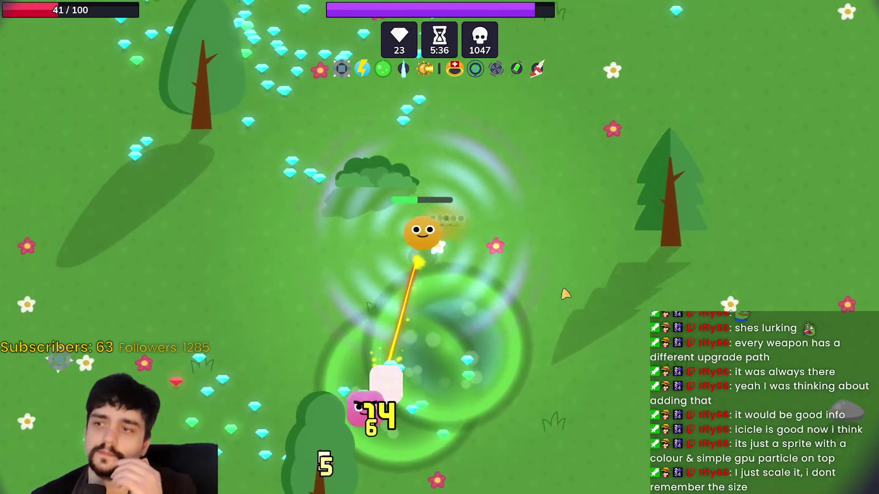
key("w")
key("d")
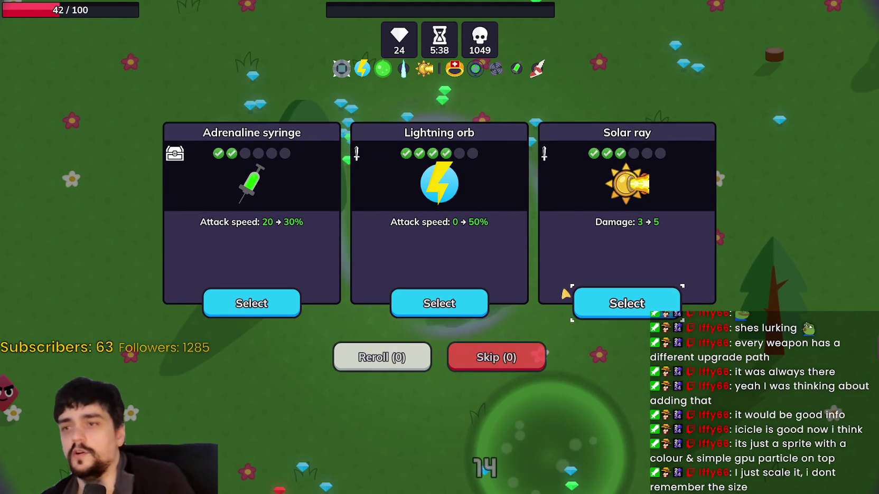
- Take the Lightning orb attack speed upgrade and move the character down-right
left_click(463, 315)
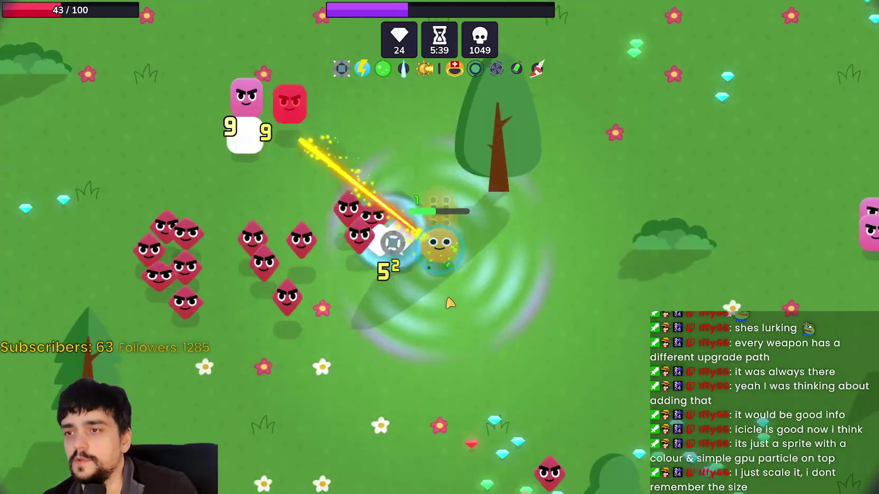
key("s")
key("d")
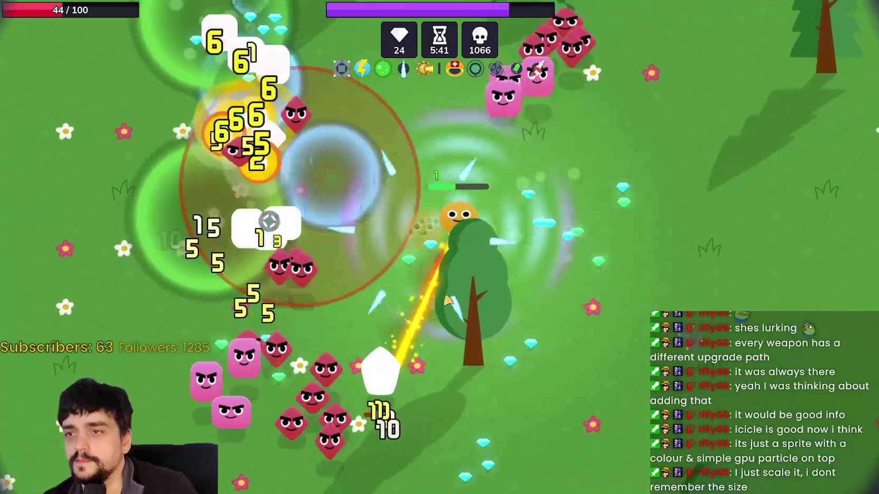
key("d")
key("w")
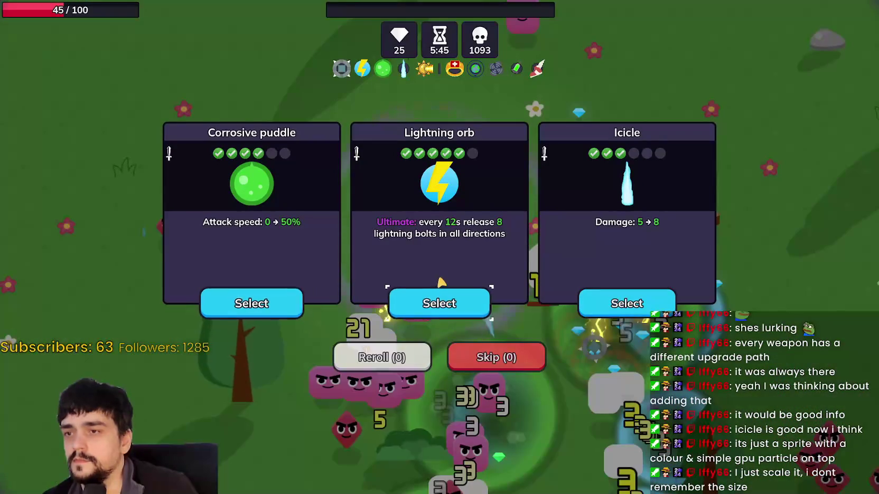
- Unlock the Lightning orb ultimate, then dodge right and left away from the swarm
left_click(443, 308)
key("a")
key("s")
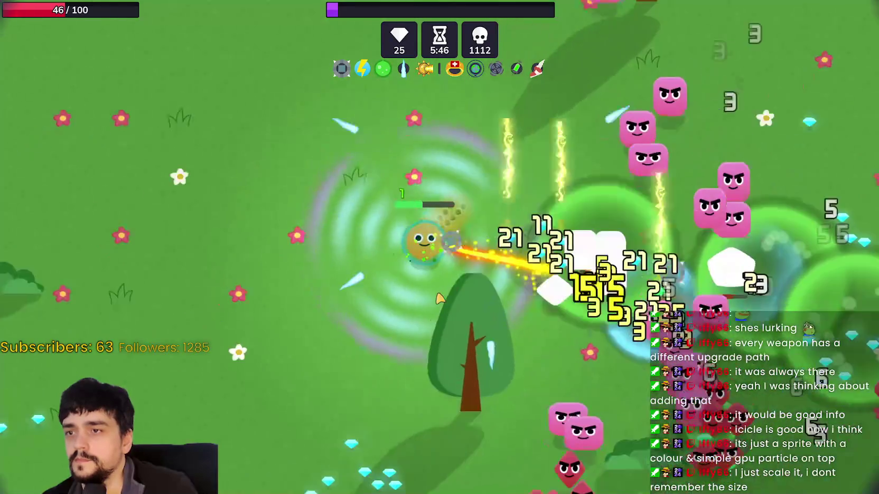
key("d")
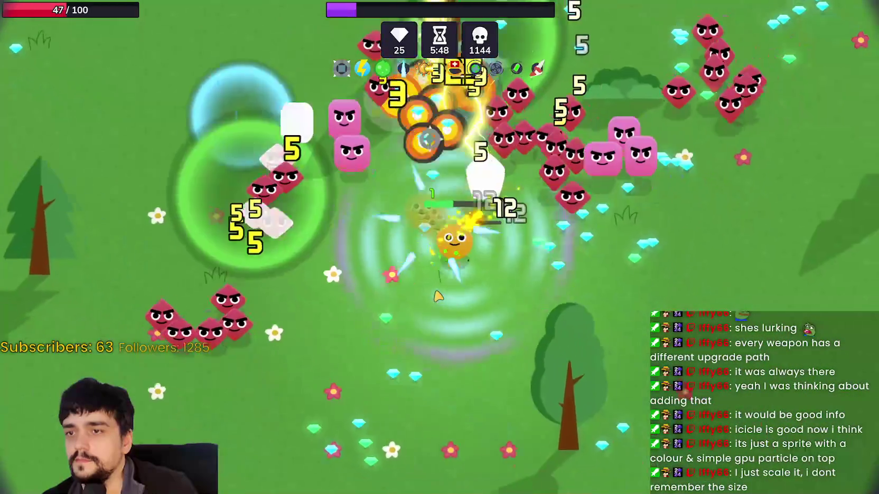
key("d")
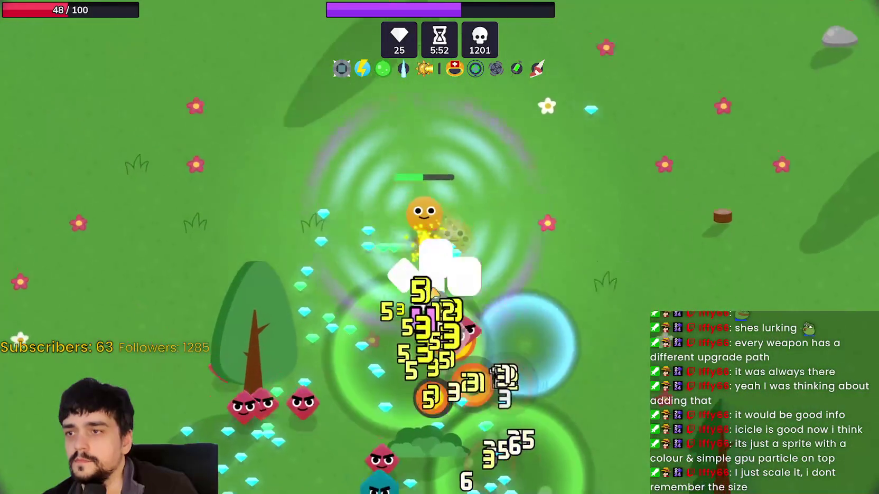
key("a")
key("s")
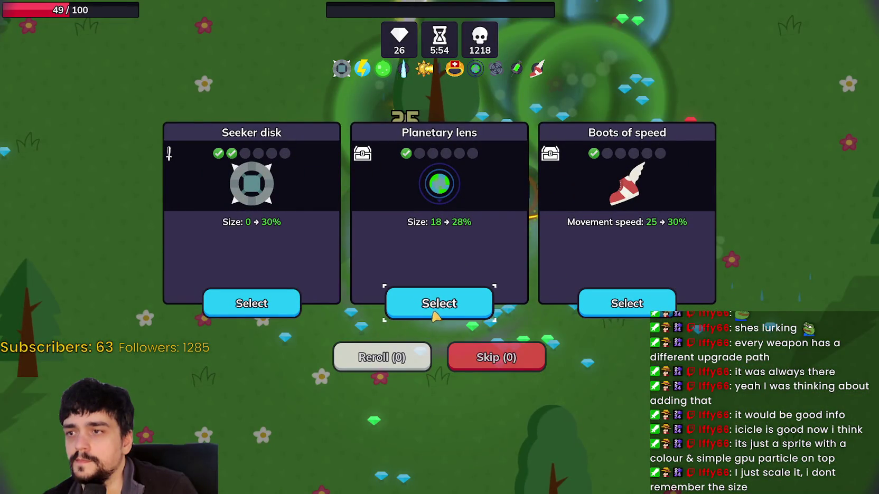
- Take the Planetary lens size upgrade and keep moving, collecting gems near the map edge
left_click(434, 314)
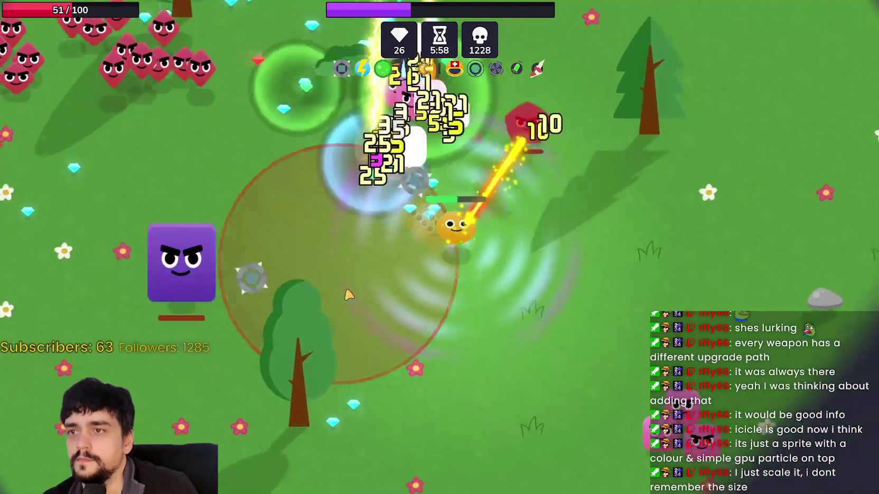
key("d")
key("w")
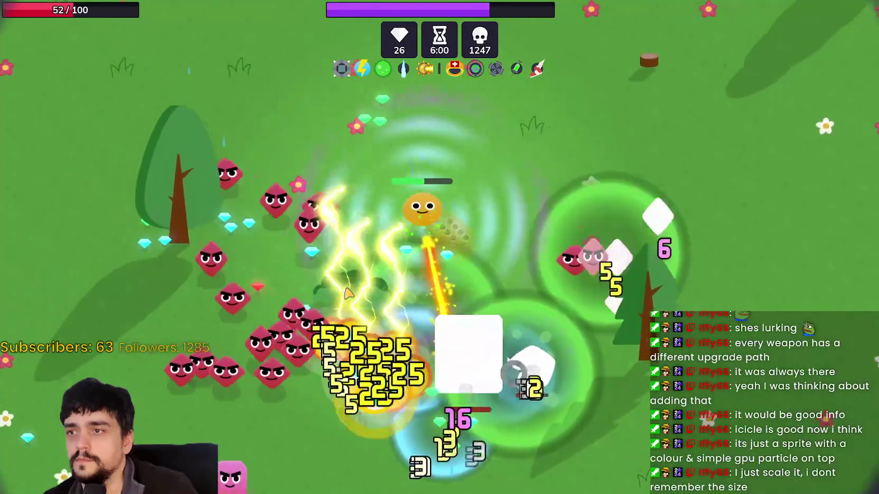
key("a")
key("w")
key("s")
key("d")
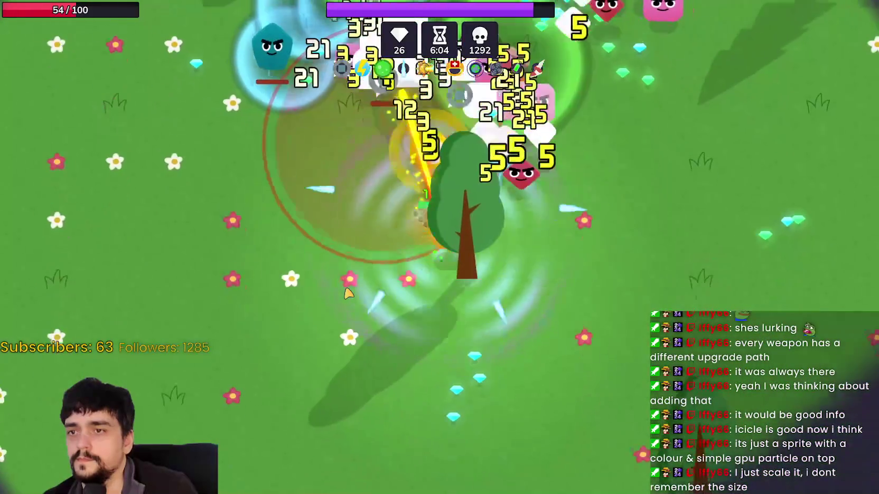
key("d")
key("w")
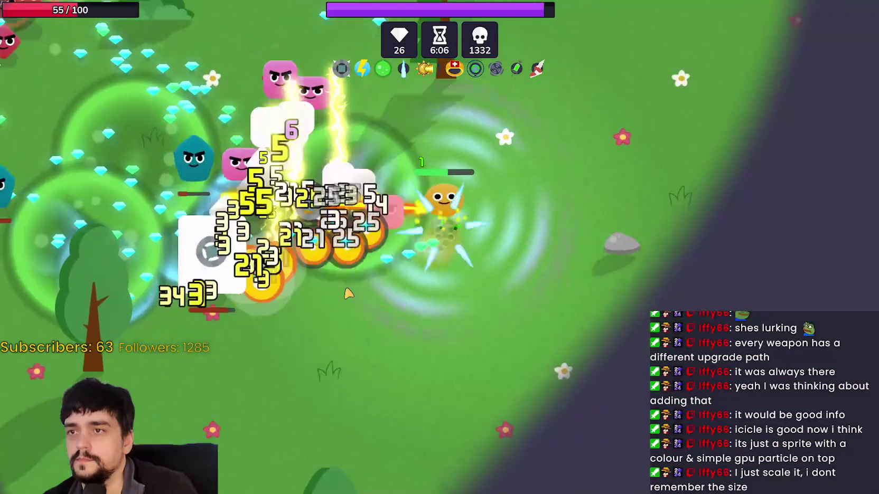
key("a")
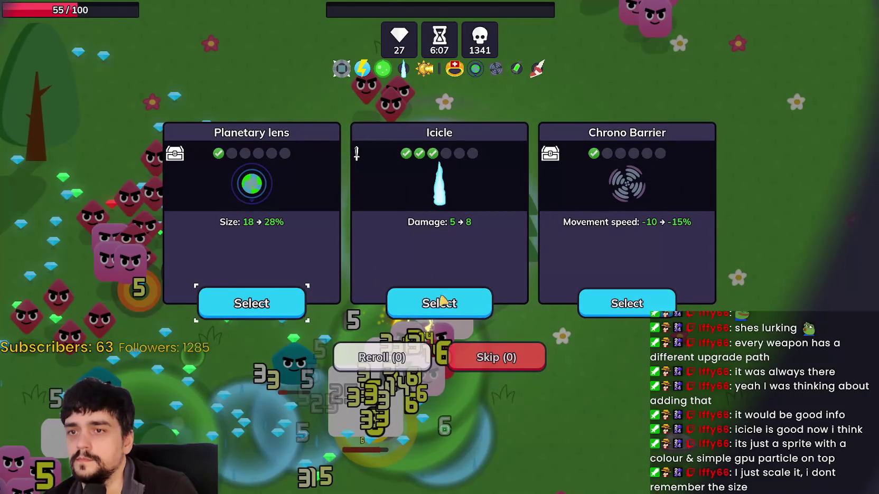
- Take the Icicle damage upgrade and move right to collect gems
left_click(432, 311)
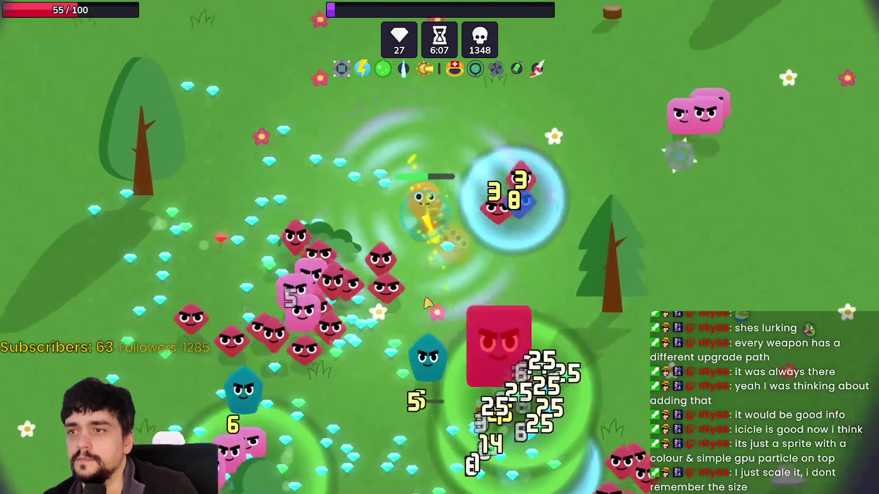
key("s")
key("d")
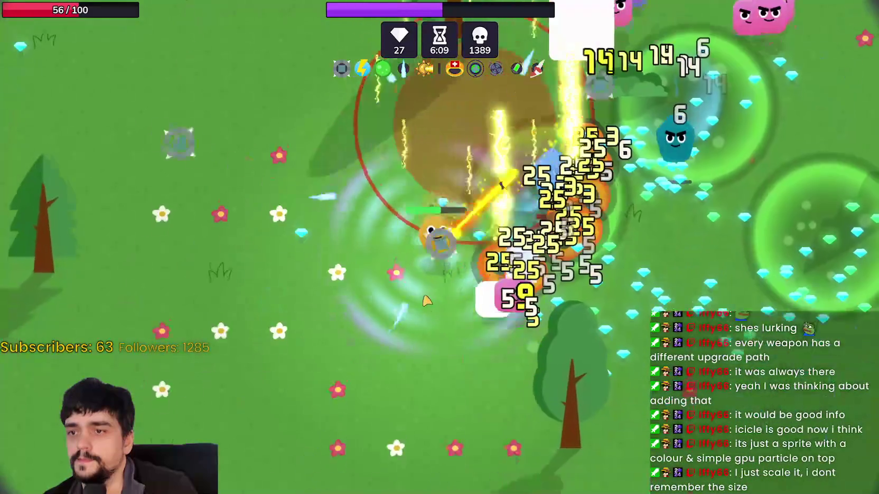
key("d")
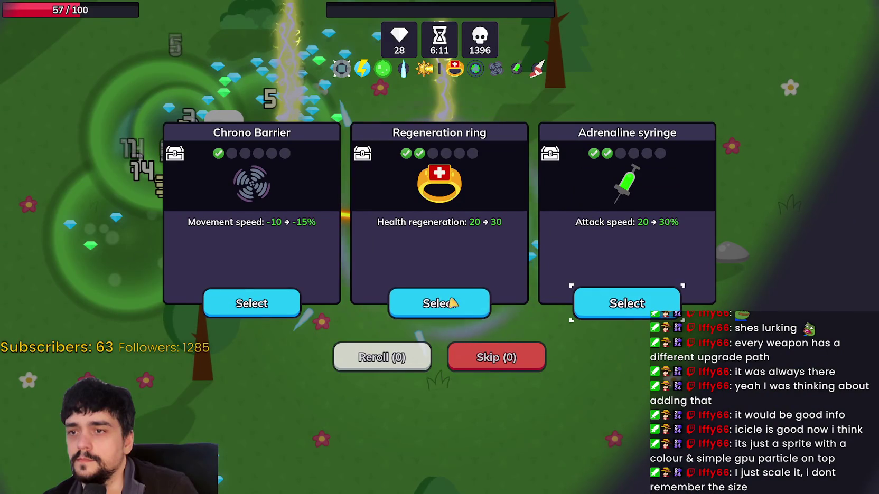
- Take the Regeneration ring upgrade and weave the character around nearby enemies
left_click(262, 315)
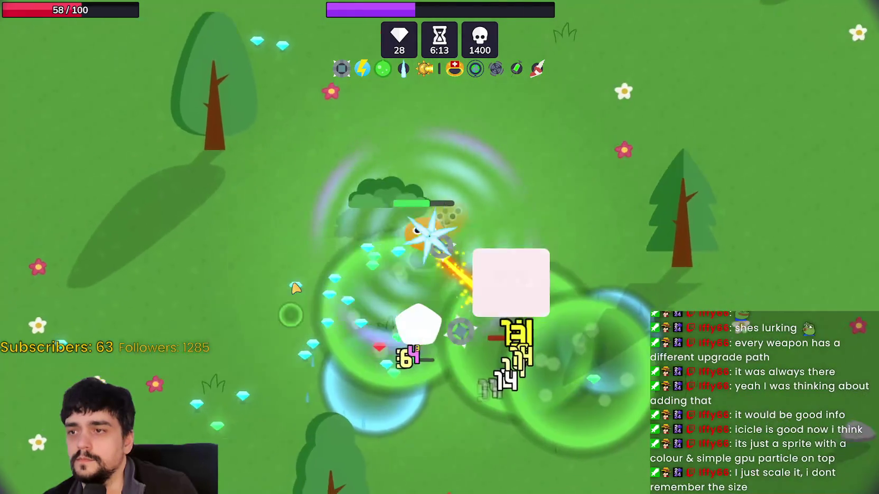
key("s")
key("d")
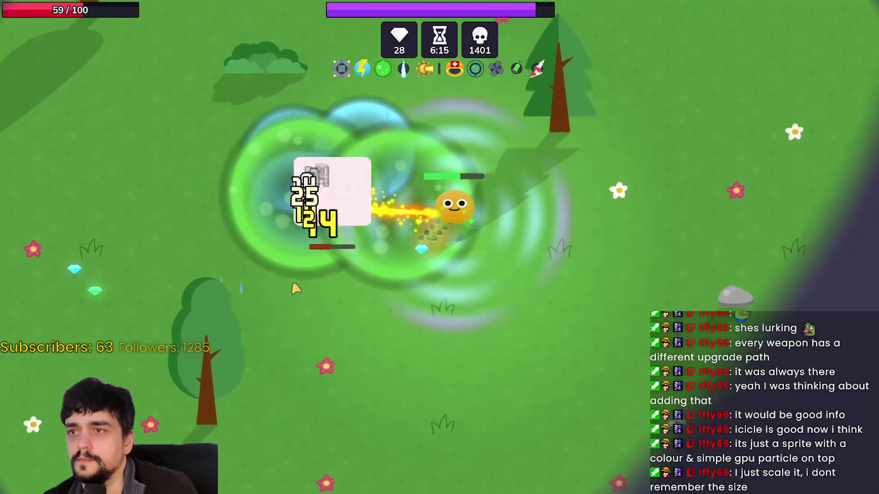
key("w")
key("a")
key("s")
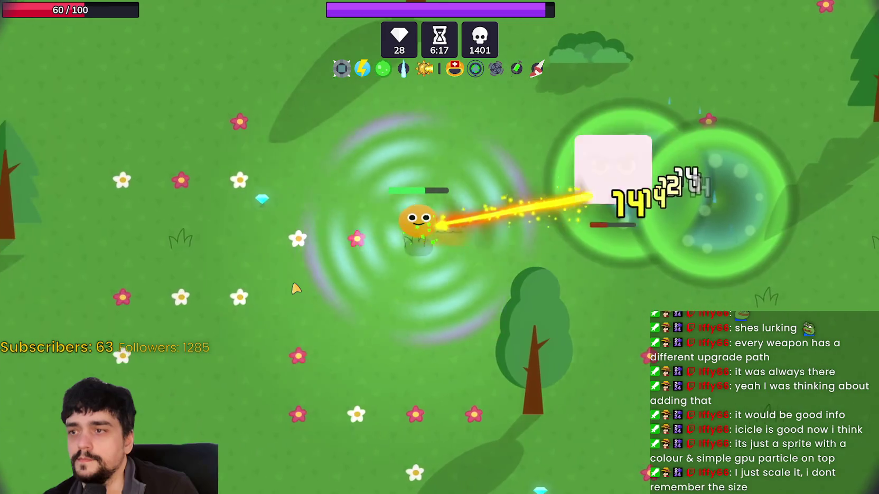
key("d")
key("w")
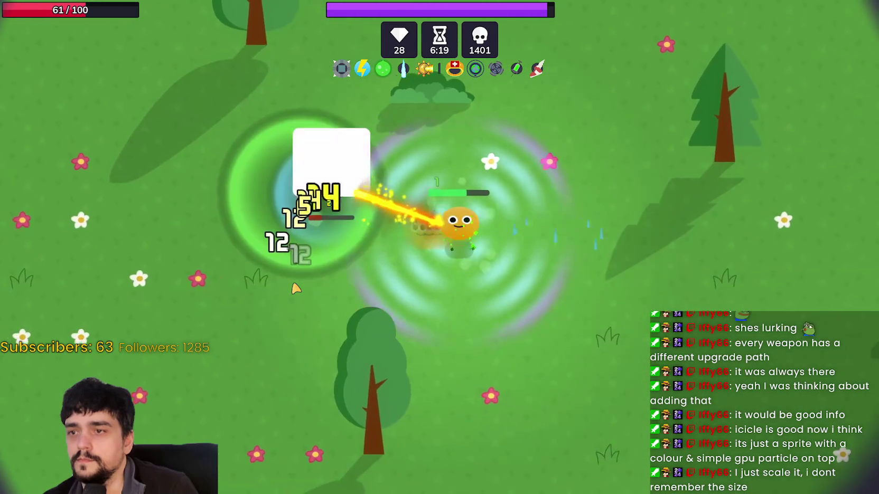
key("s")
key("a")
key("w")
key("d")
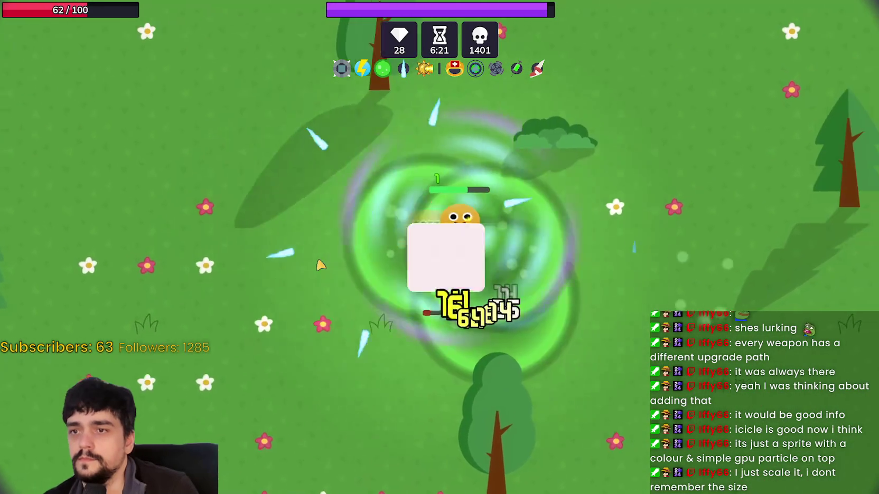
- Circle the enemy and grab a gem to trigger the next level-up, dismissing its cards
key("s")
key("a")
key("w")
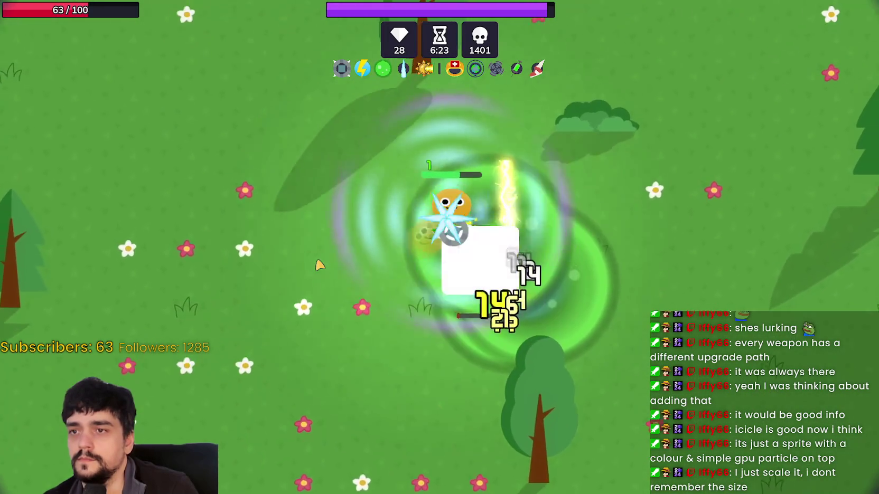
key("d")
key("s")
key("a")
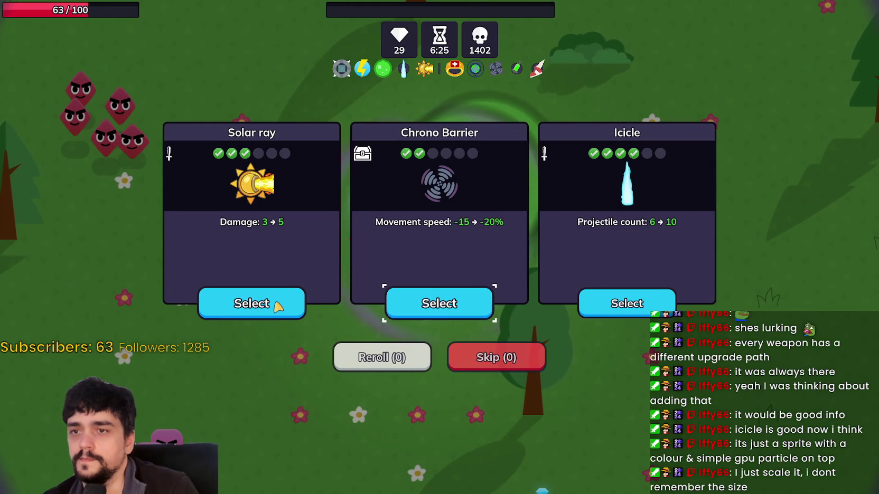
key("Return")
- Get past the upgrade cards, open the treasure chest, and move right then down-left
key("w")
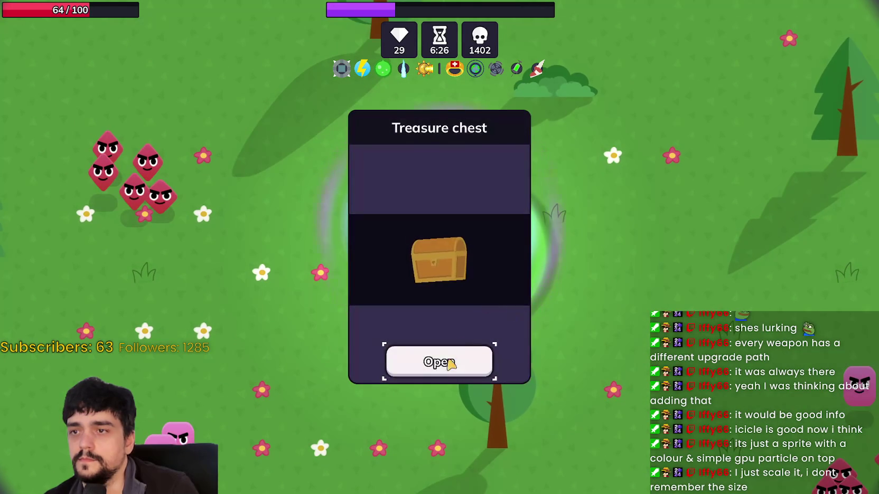
left_click(646, 345)
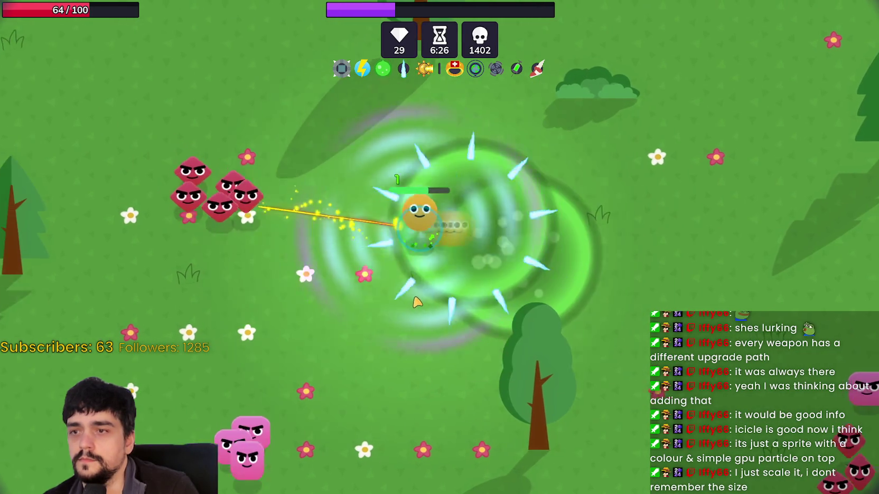
key("d")
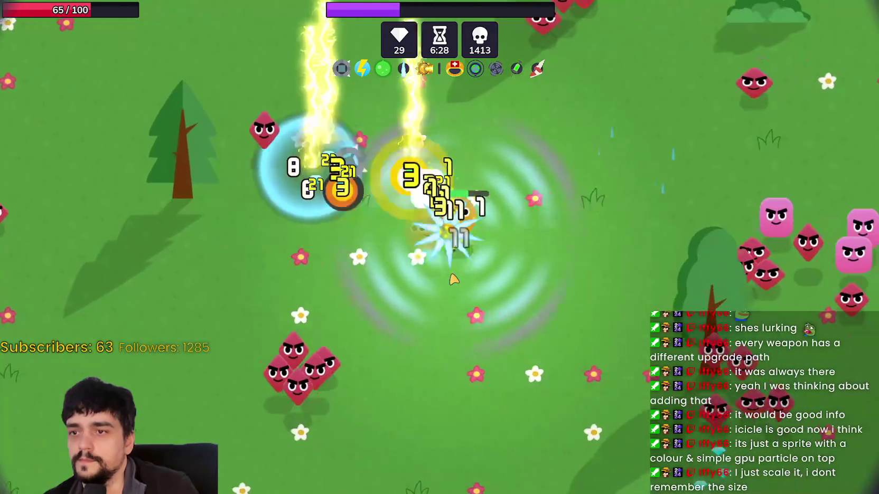
key("w")
key("s")
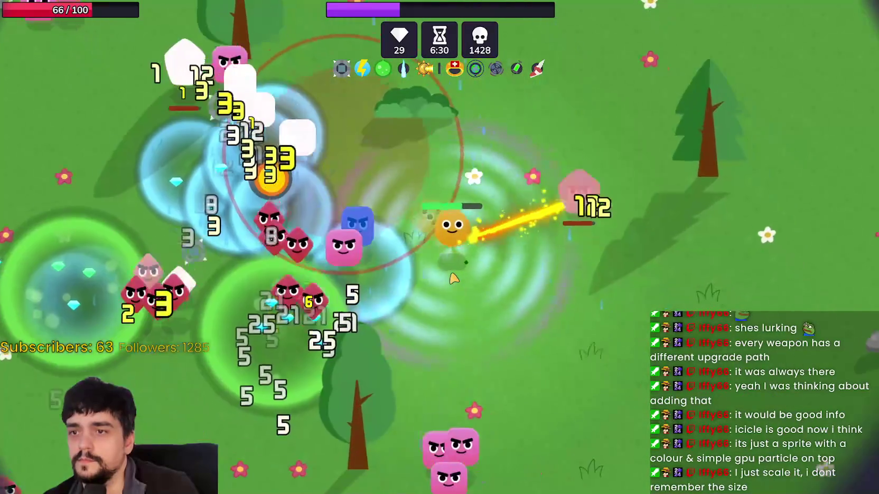
key("a")
- Keep moving through enemies collecting gems until the Icicle ultimate cards appear
key("w")
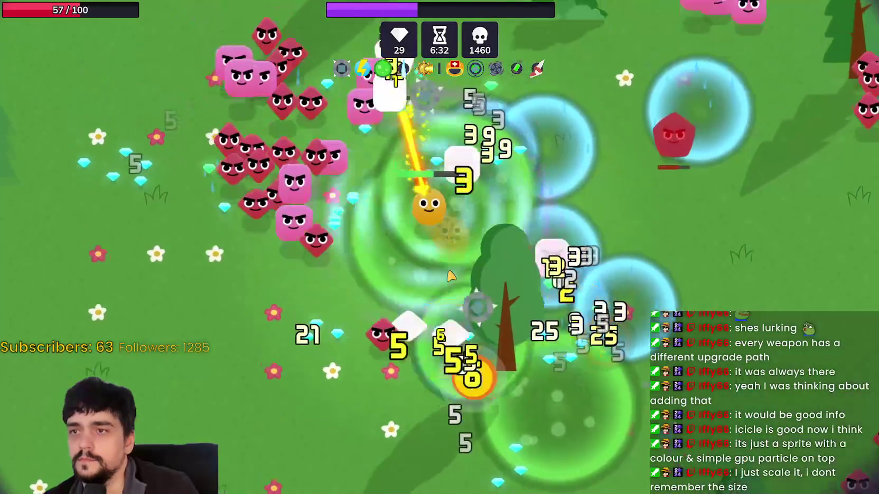
key("a")
key("s")
key("s")
key("a")
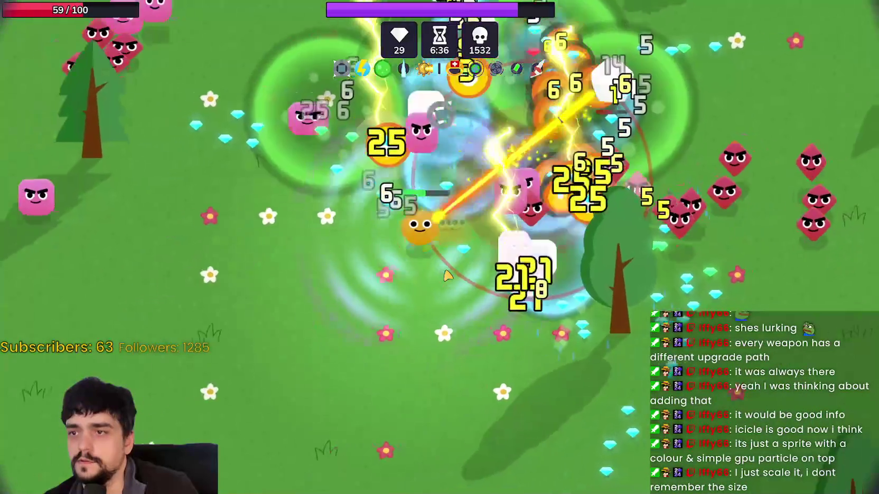
key("d")
key("d")
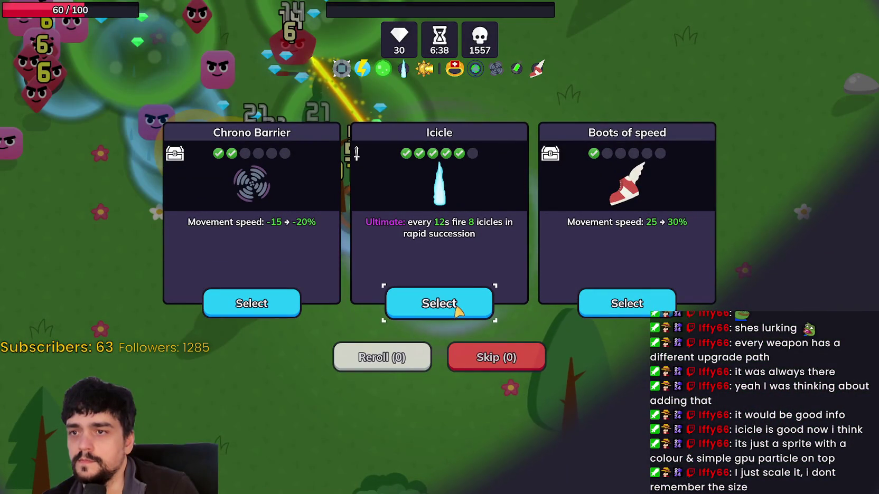
- Take the Icicle ultimate and run past the enemies collecting gems
left_click(454, 305)
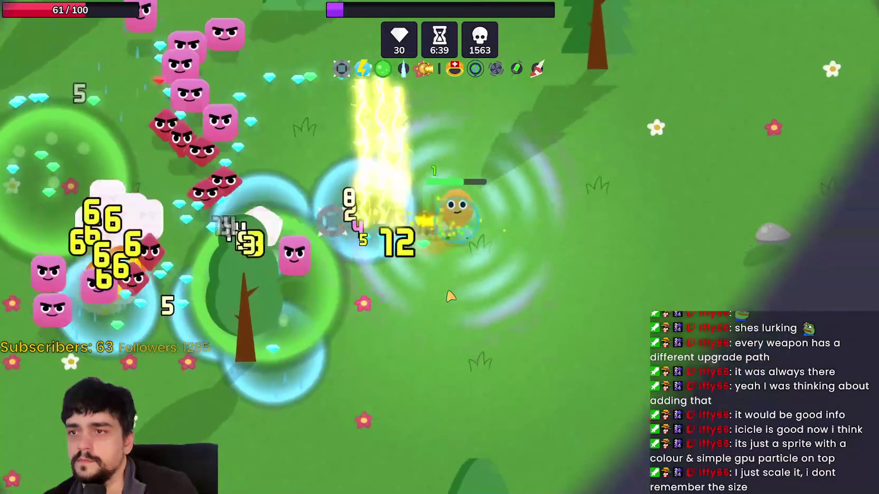
key("a")
key("w")
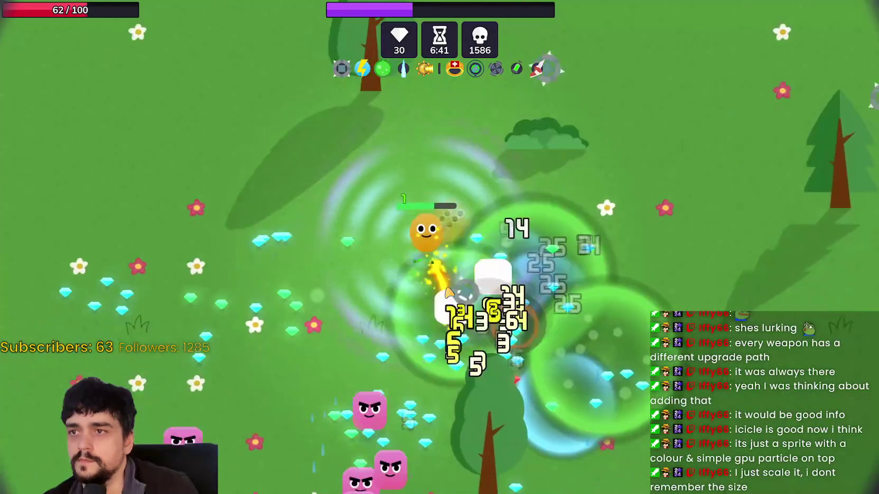
key("s")
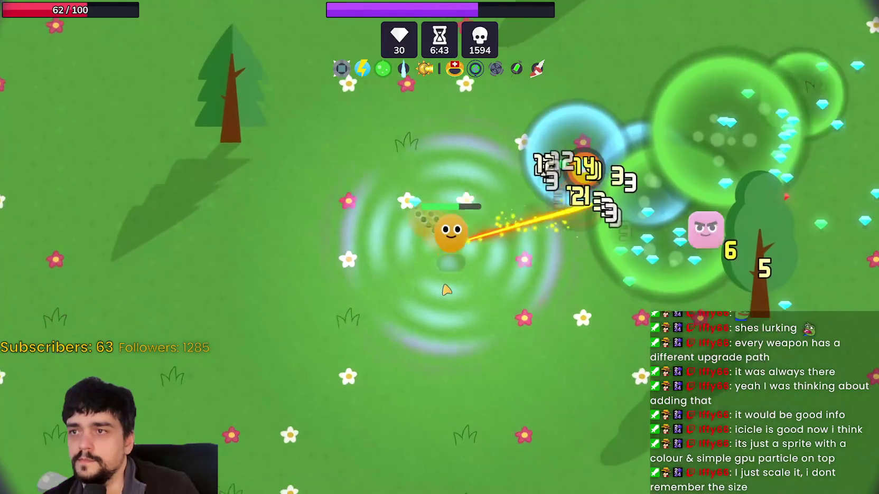
key("d")
key("w")
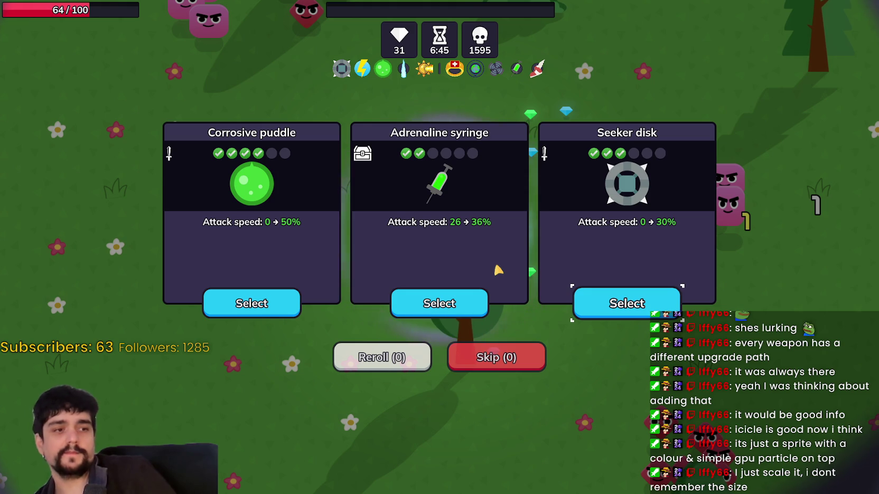
- Take the Adrenaline syringe attack speed upgrade and keep moving through the swarm until the next level-up
left_click(459, 308)
key("w")
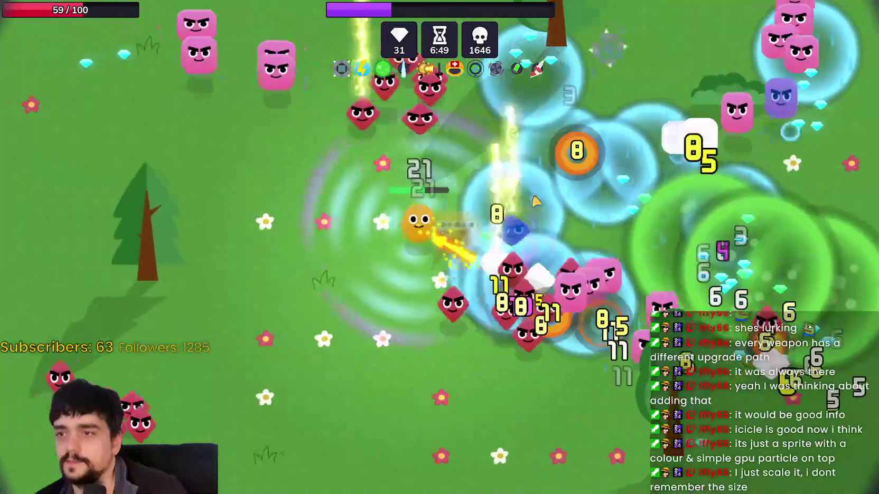
key("s")
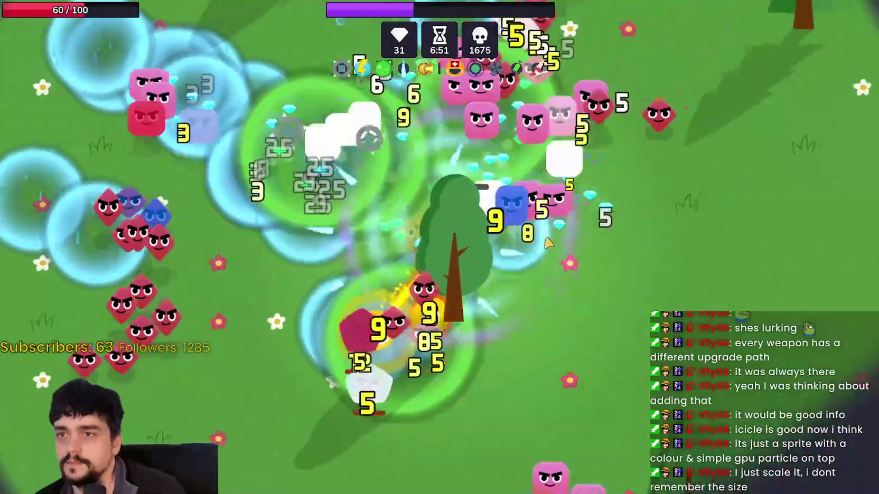
key("d")
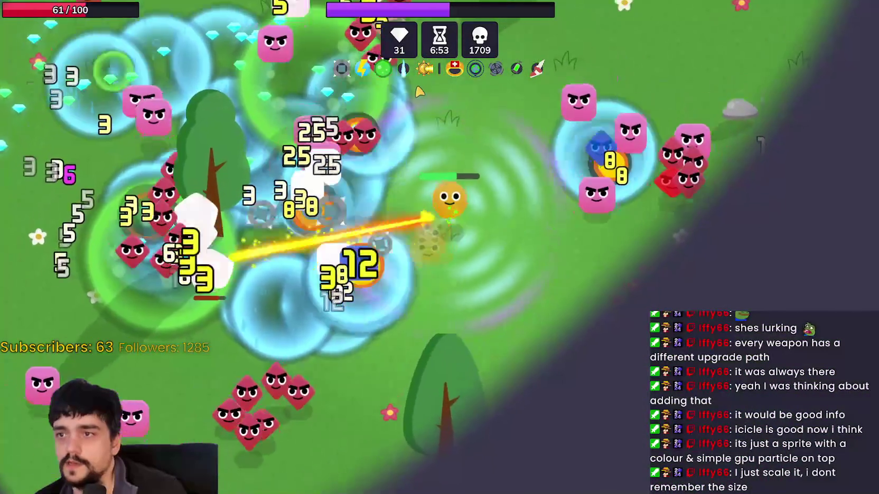
key("a")
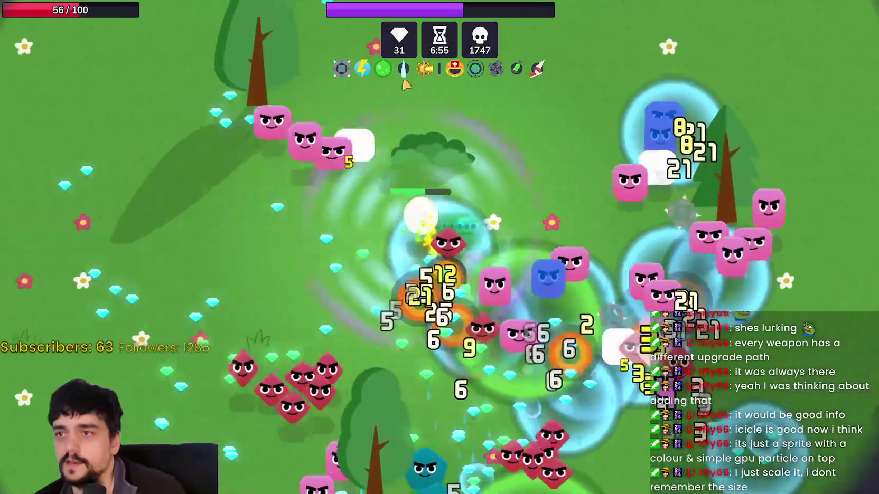
key("s")
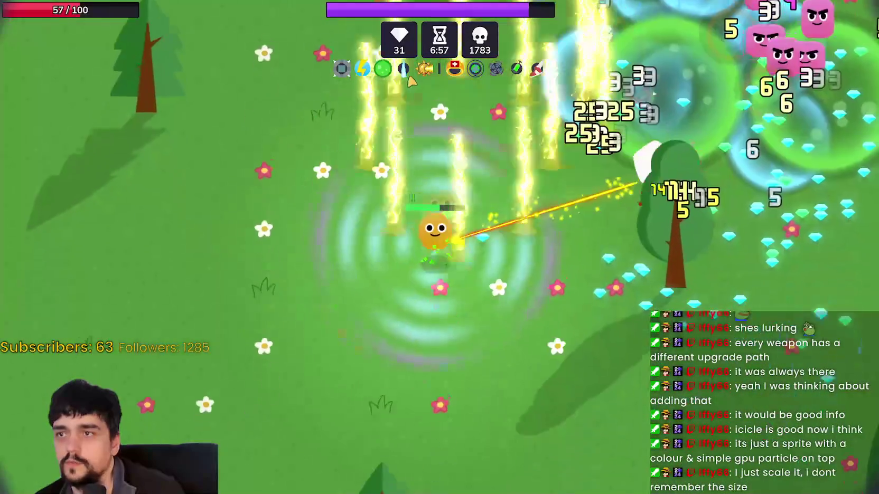
key("s")
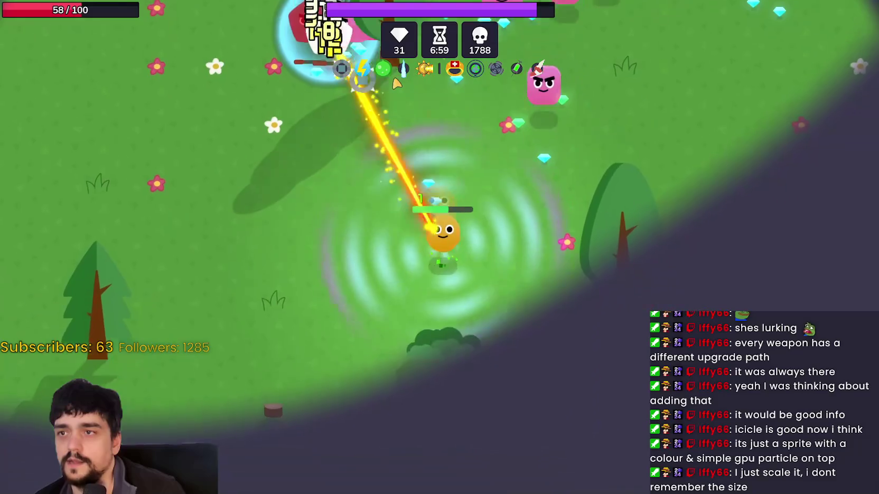
key("a")
key("w")
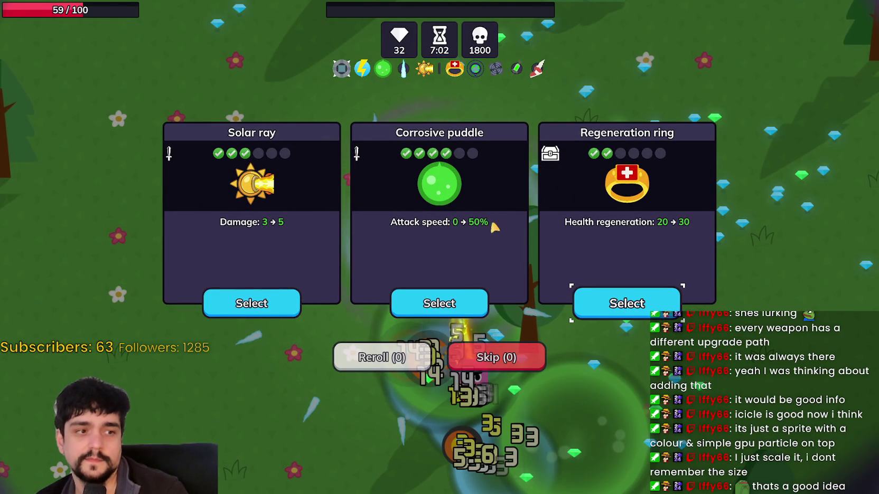
- Take Corrosive puddle attack speed and its ultimate, then Seeker disk attack speed and Chrono Barrier
left_click(459, 310)
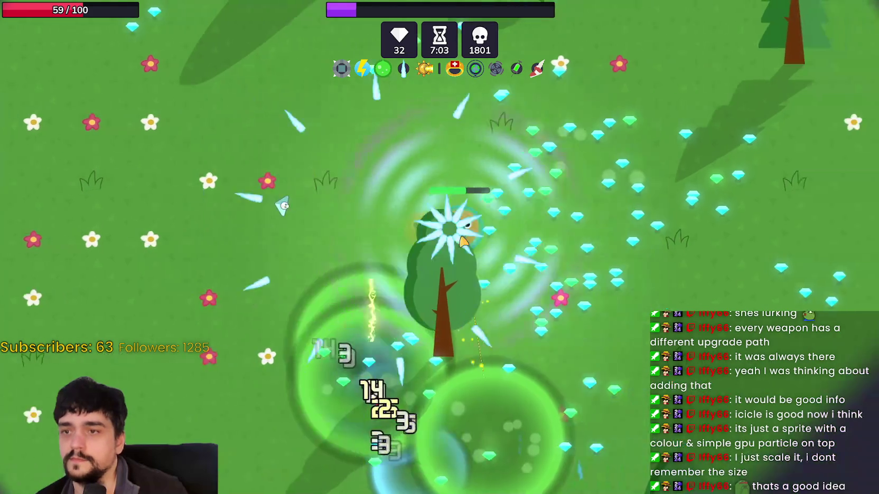
key("w")
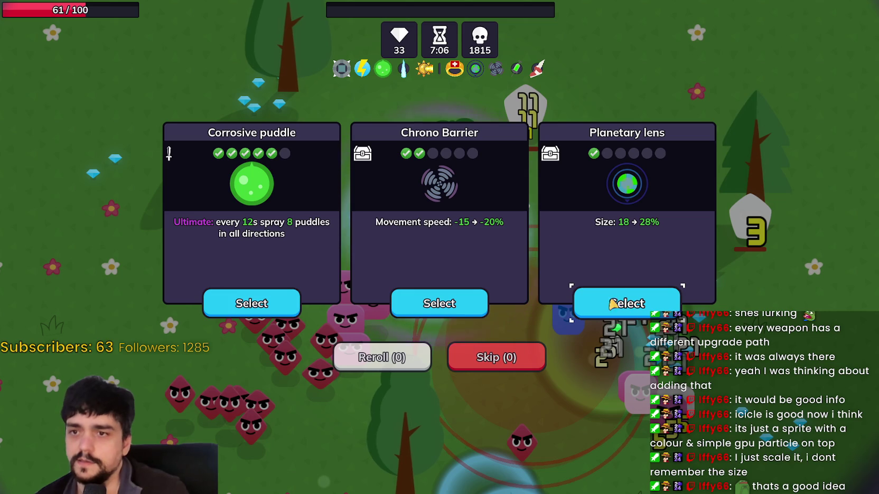
left_click(218, 305)
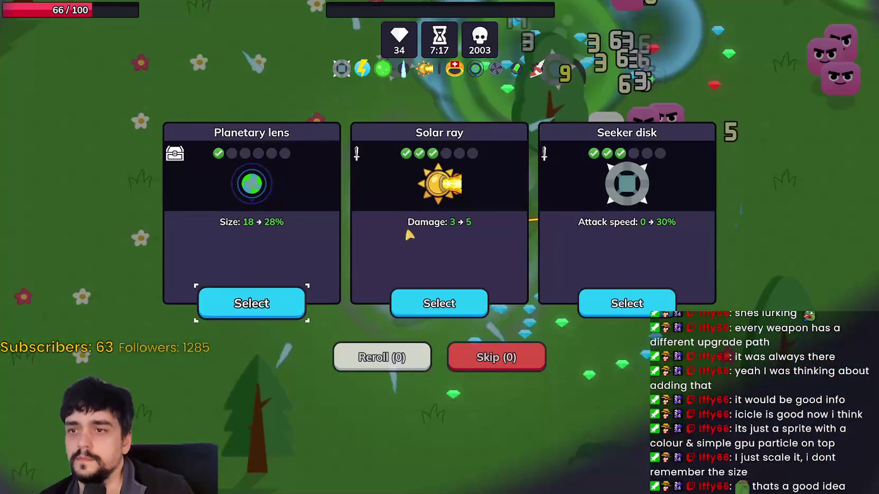
left_click(613, 315)
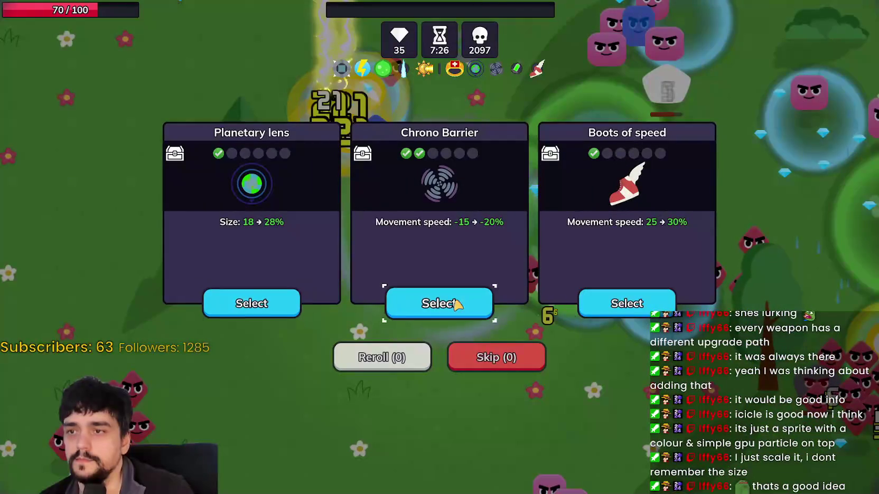
left_click(463, 310)
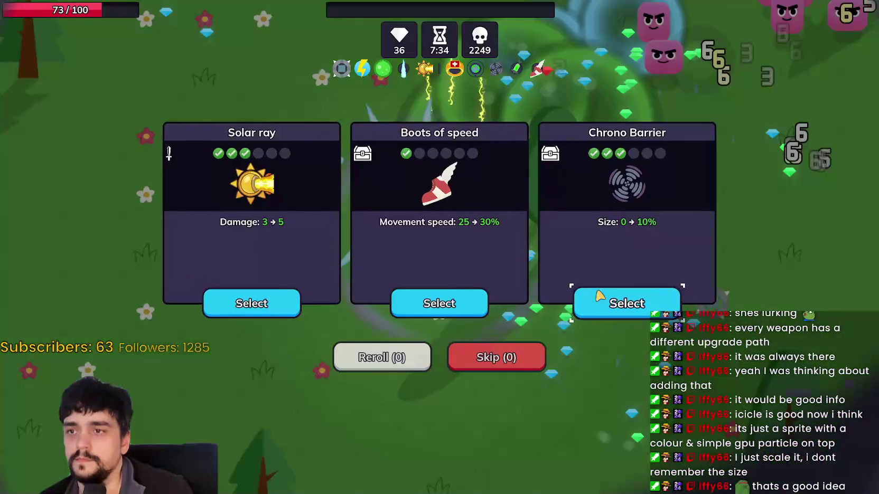
- Pick Boots of speed, Planetary lens size, Seeker disk crit damage, then the Seeker disk ultimate
left_click(463, 306)
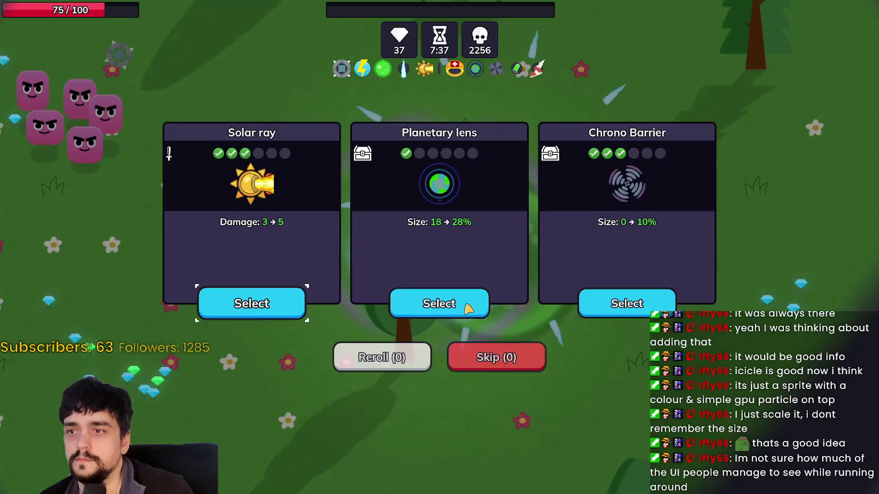
left_click(450, 314)
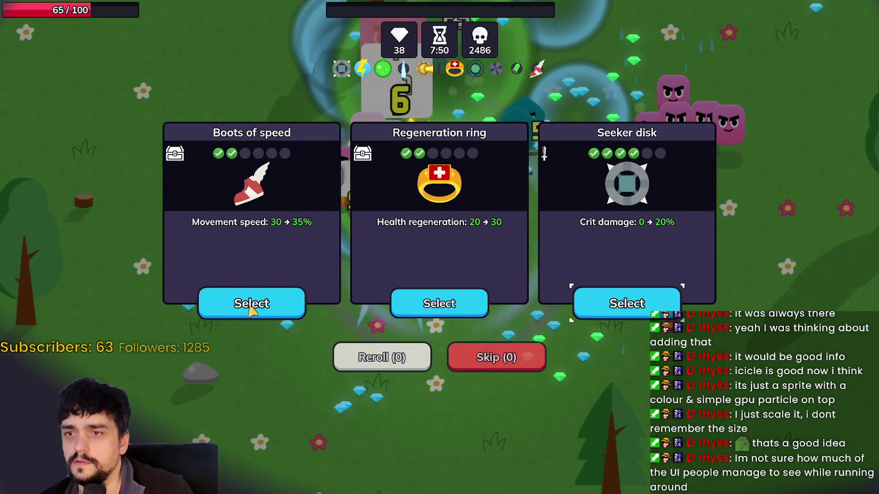
key("Return")
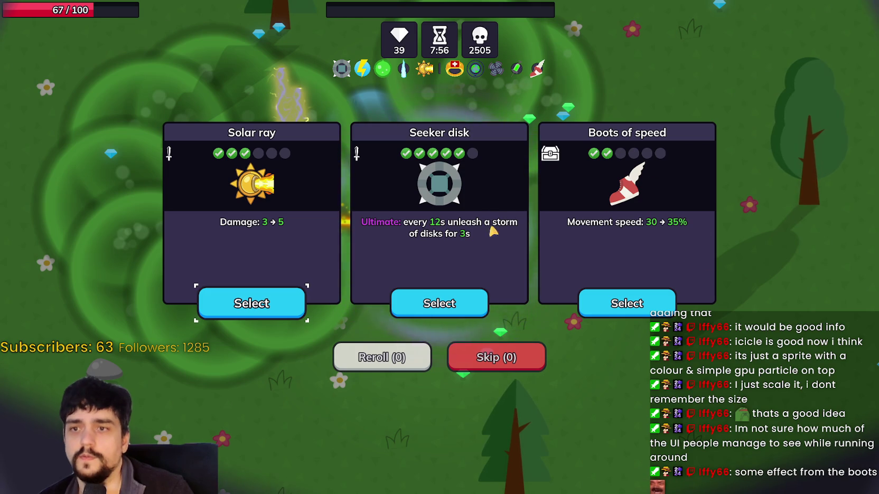
left_click(434, 302)
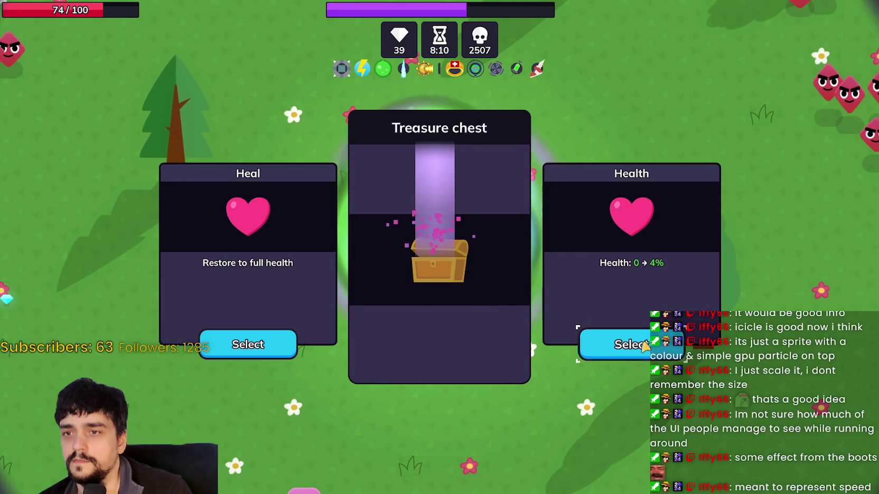
- Claim the chest's Health and Damage bonuses, raising max health to 105, and move up-left
left_click(645, 344)
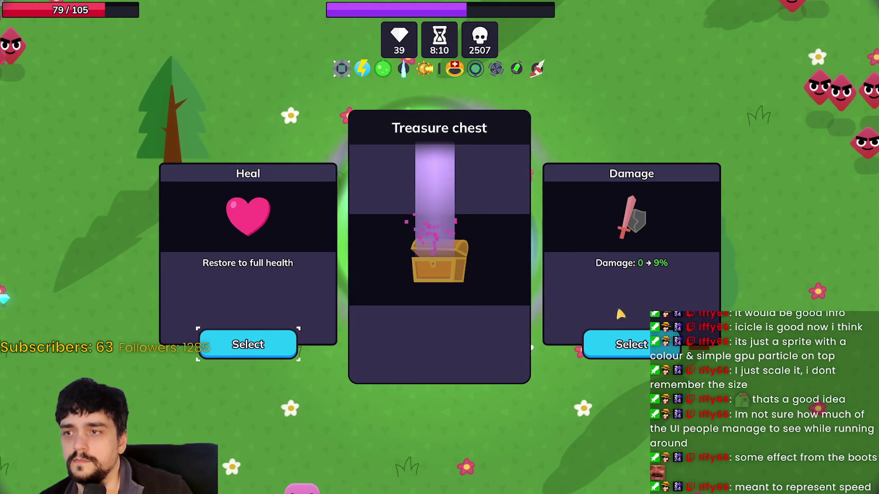
left_click(617, 334)
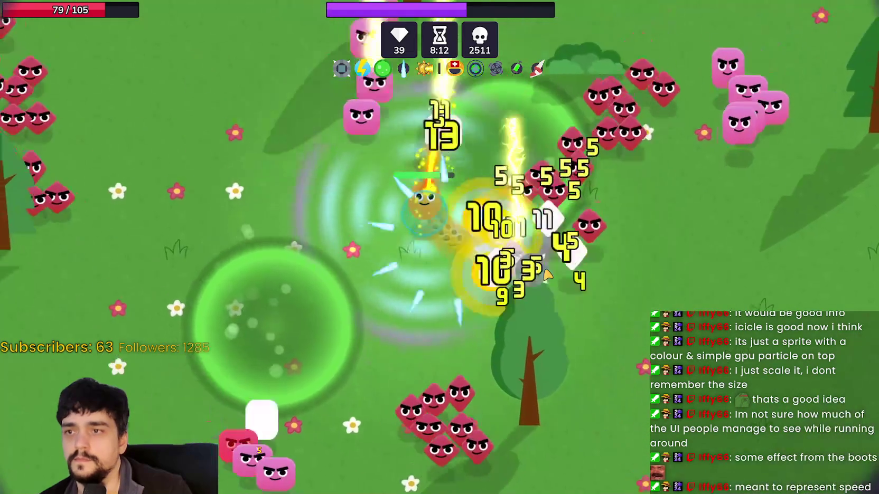
key("w+a")
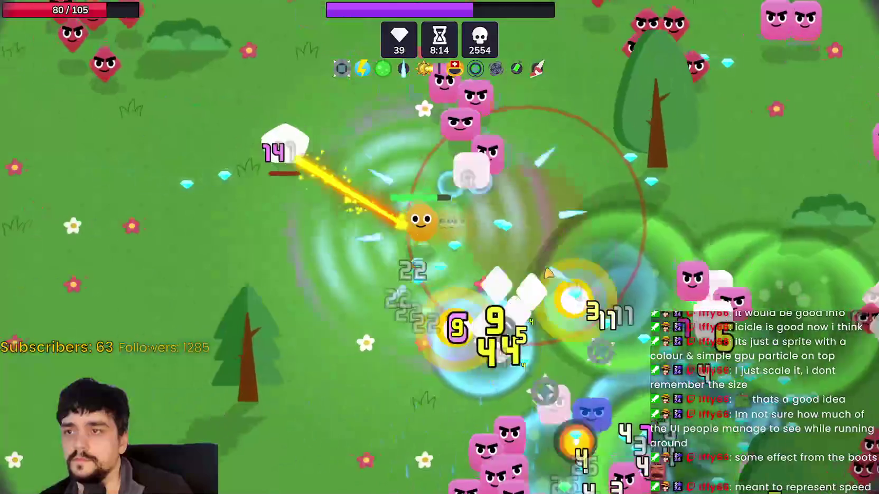
- Collect gems, confirm the Planetary lens size upgrade, and move down-right
key("w")
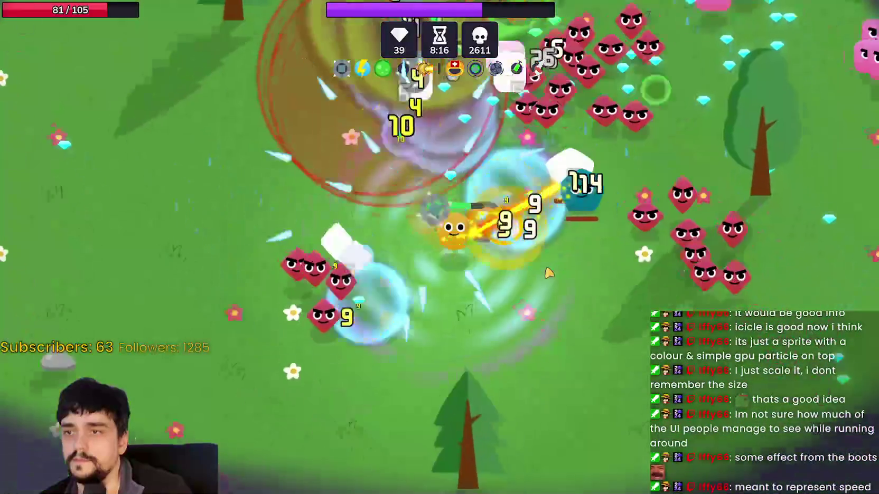
key("d")
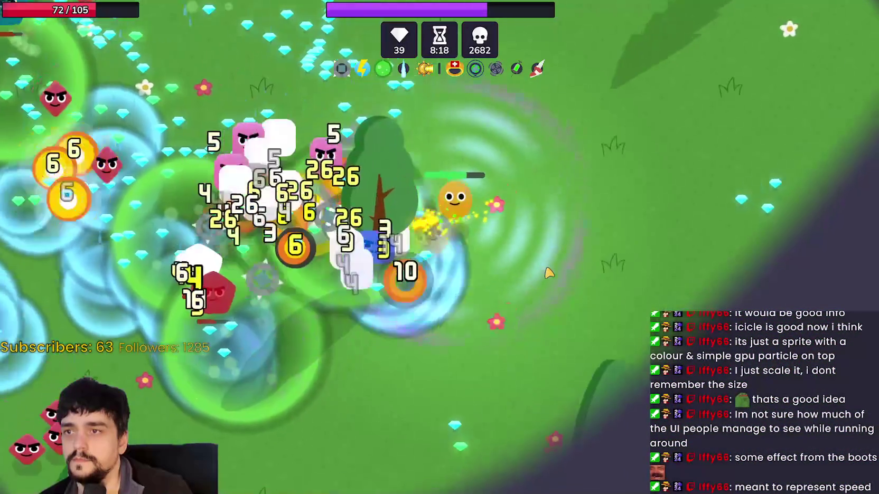
key("s")
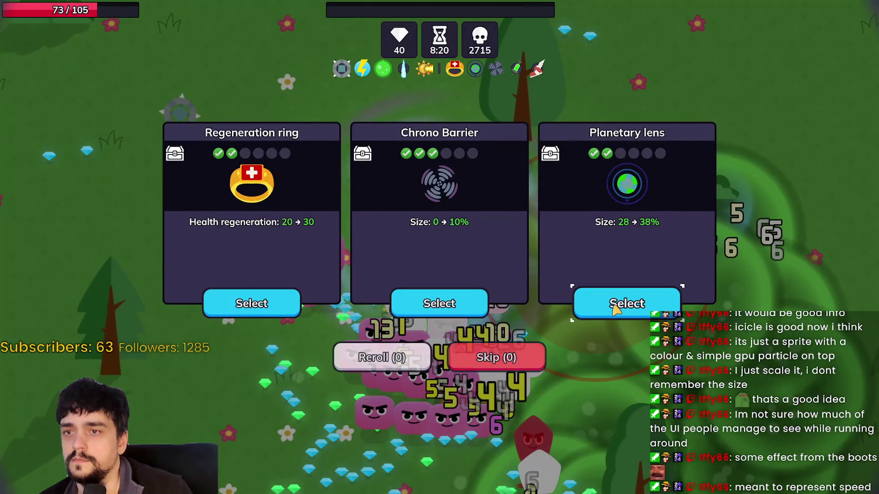
key("Return")
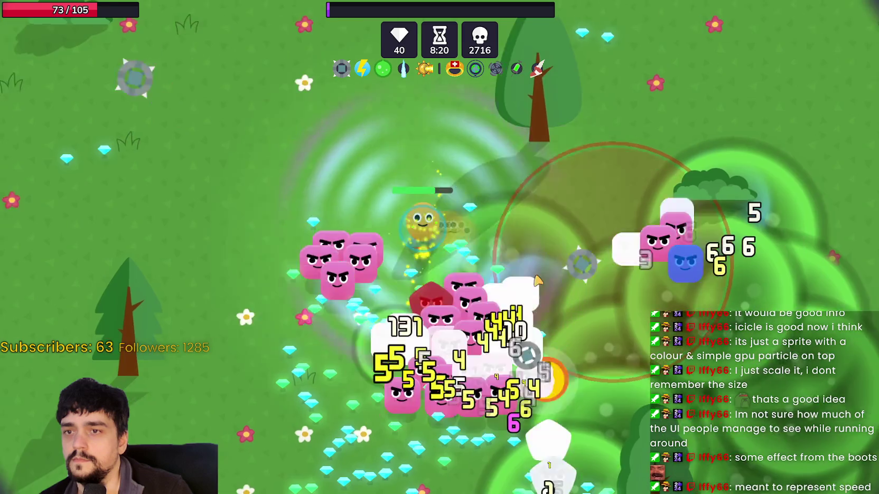
key("s")
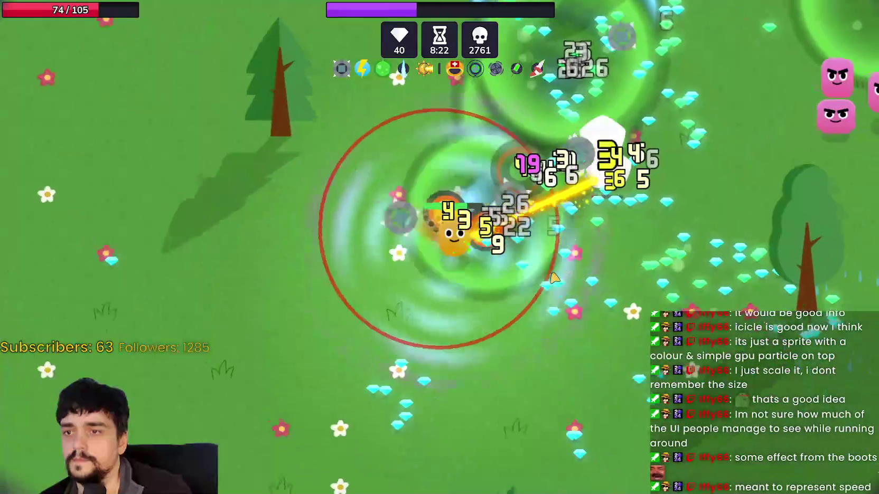
key("d")
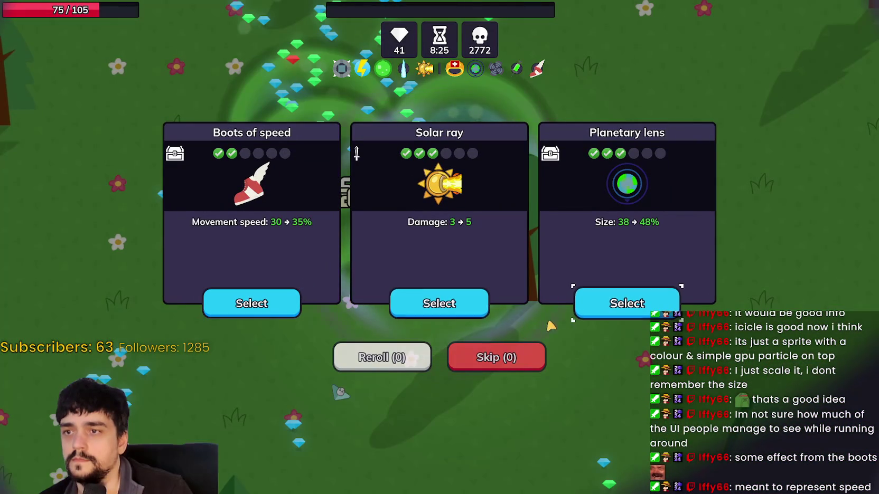
- Take the Solar ray damage upgrade and move away from enemies collecting gems
left_click(458, 311)
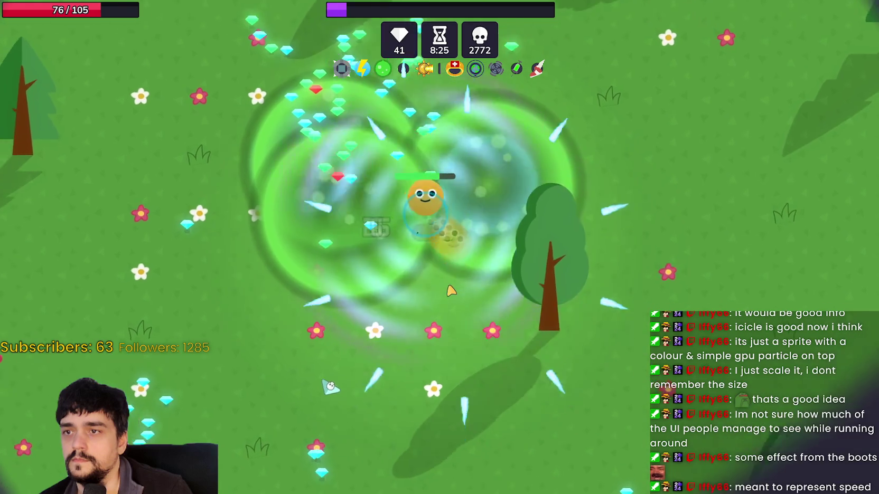
key("s")
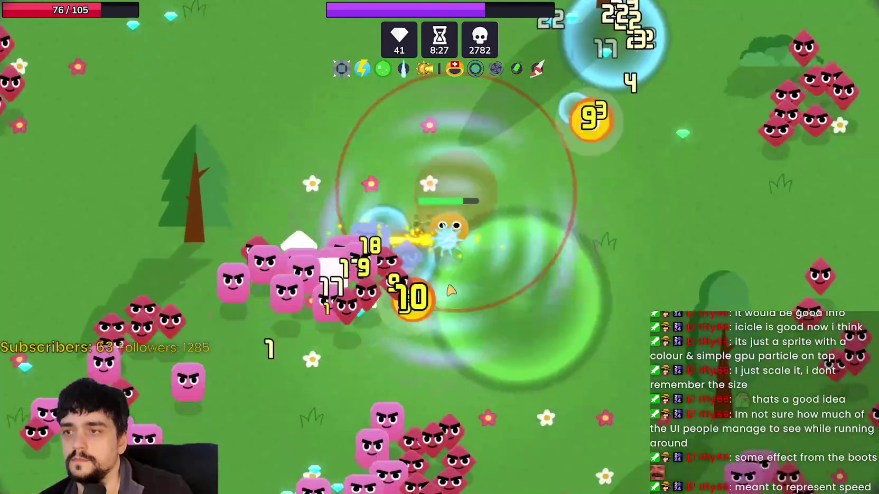
key("d")
key("a")
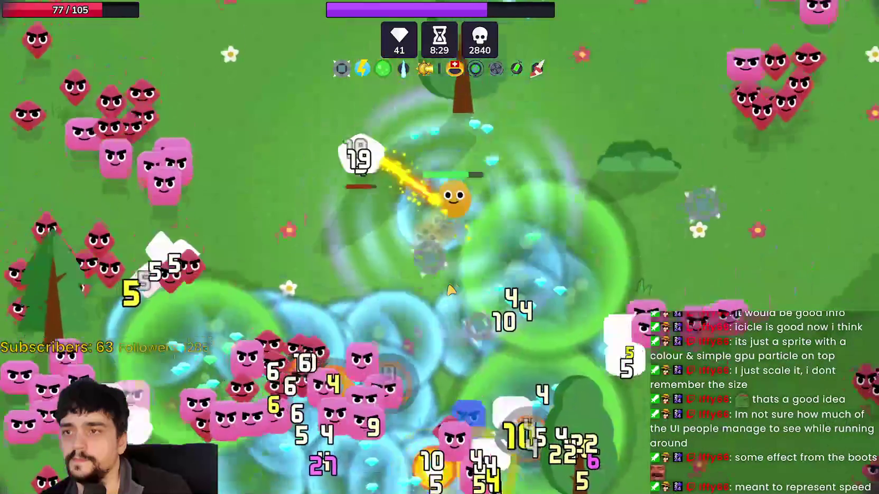
key("w")
key("d")
key("a")
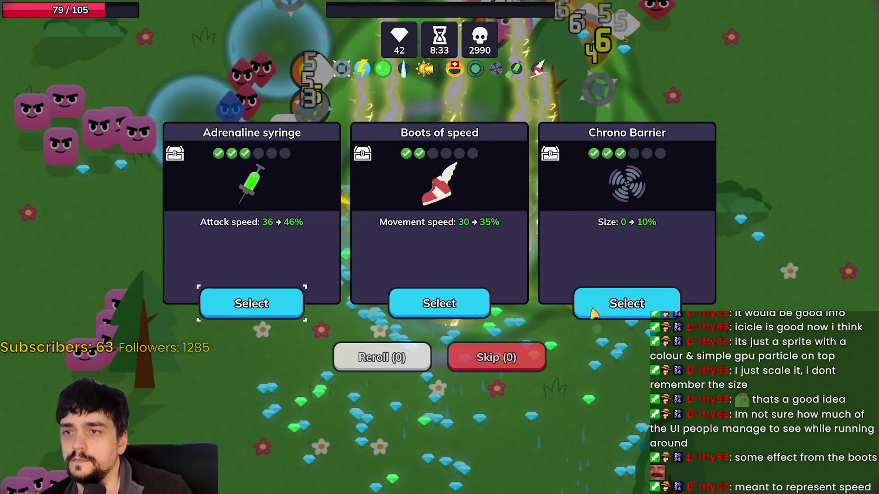
- Take the Adrenaline syringe attack speed upgrade and move down-left to a gem
left_click(281, 302)
key("s")
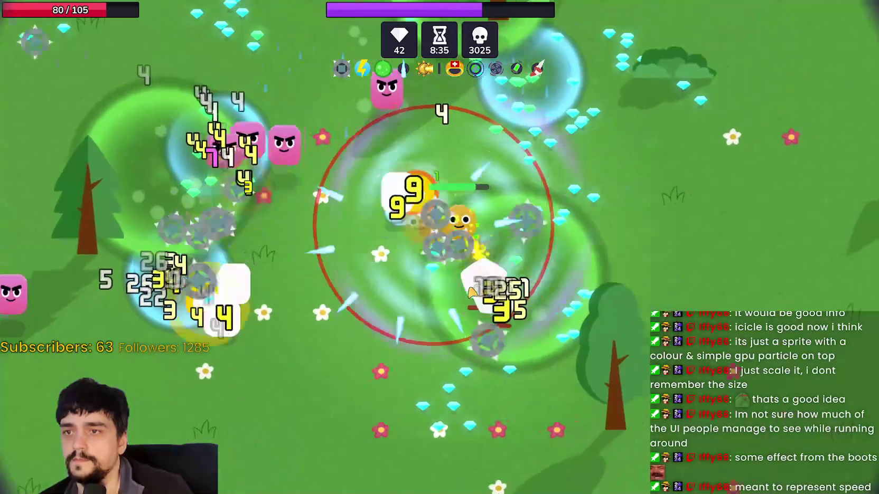
key("d")
key("s")
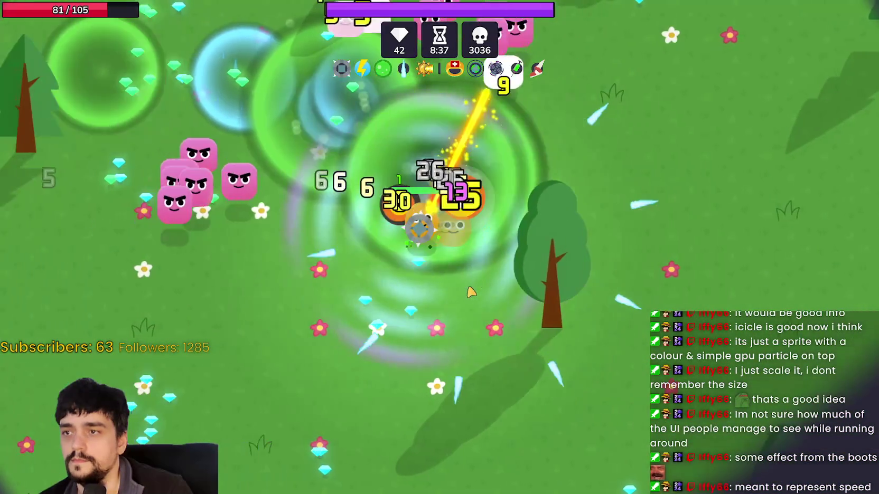
key("a")
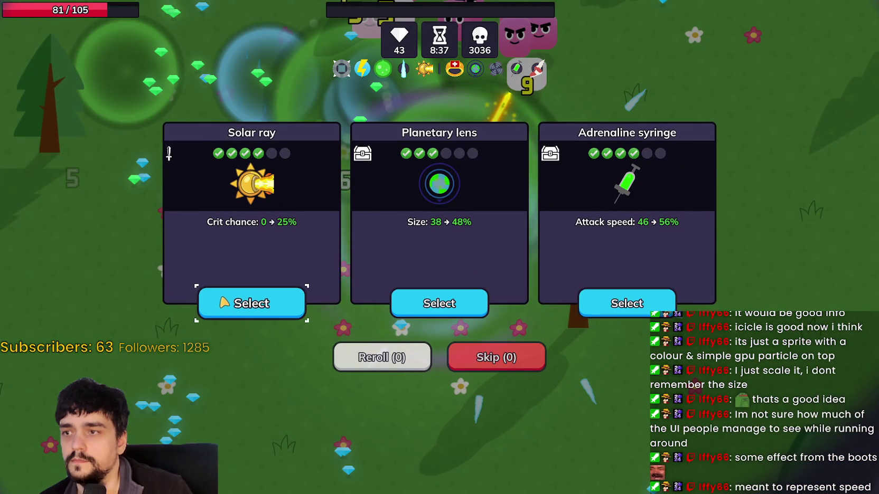
- Take the Solar ray crit chance upgrade and keep moving up through the field
left_click(220, 302)
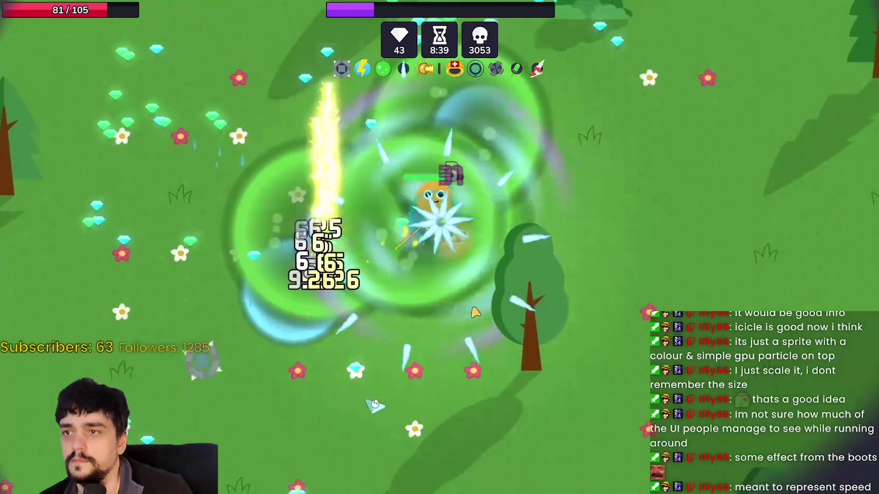
key("w")
key("d")
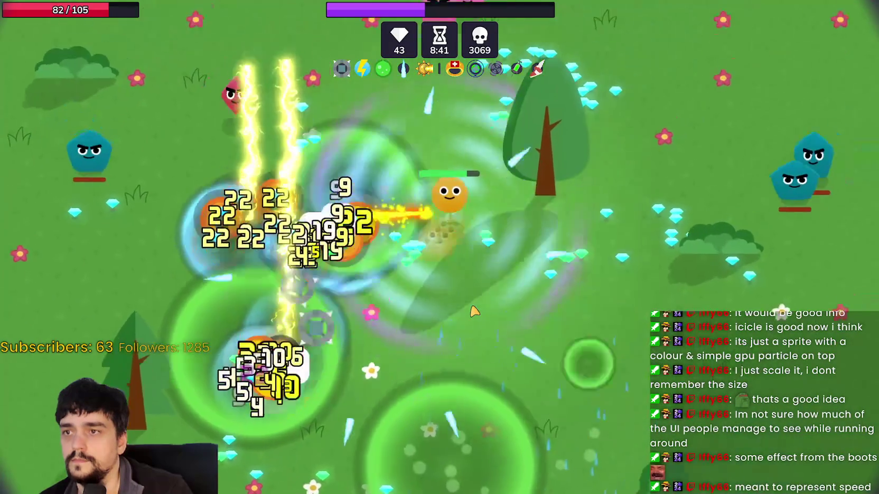
key("w")
key("d")
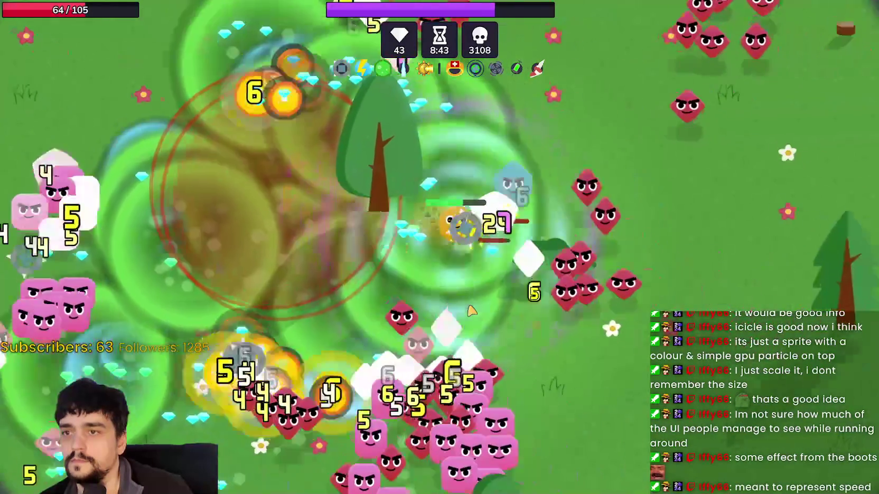
key("w")
key("a")
key("a")
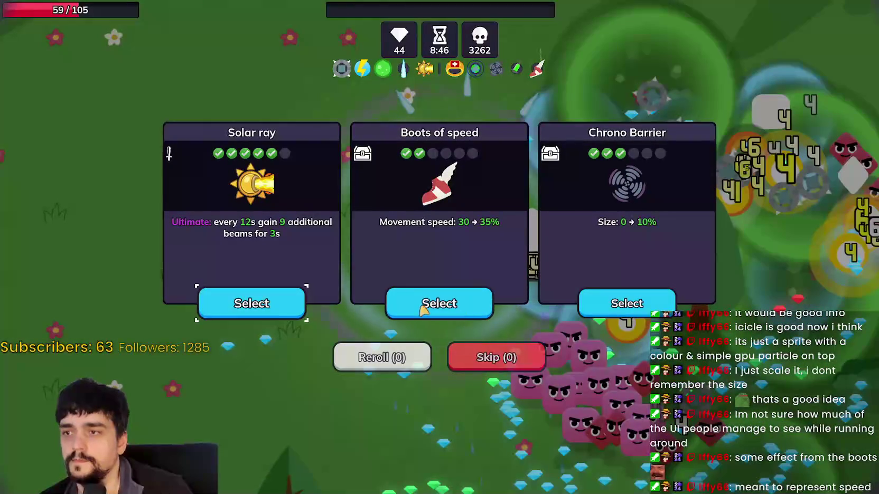
- Take the Solar ray ultimate and an Adrenaline syringe attack speed upgrade, then steer through the swarm
left_click(253, 303)
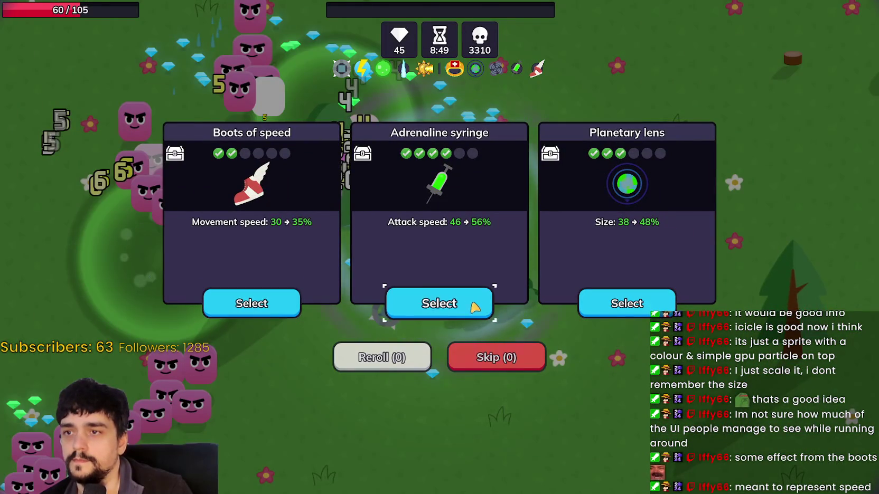
left_click(478, 305)
key("s")
key("a")
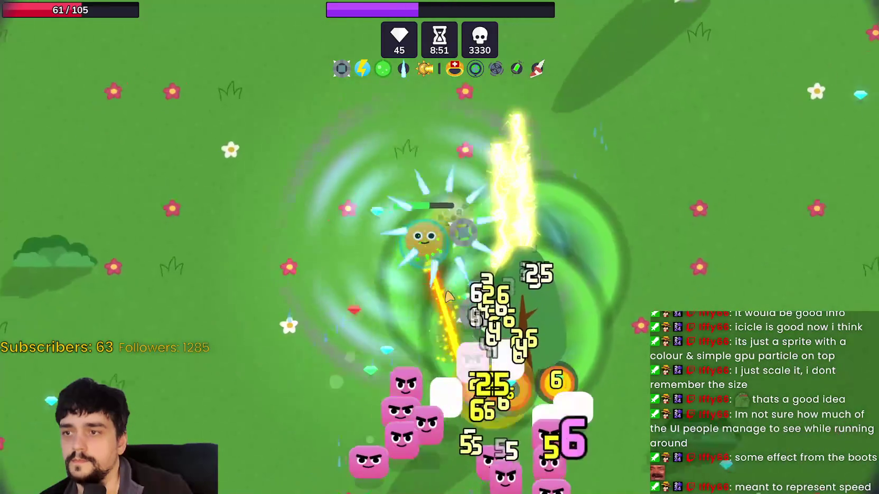
key("d")
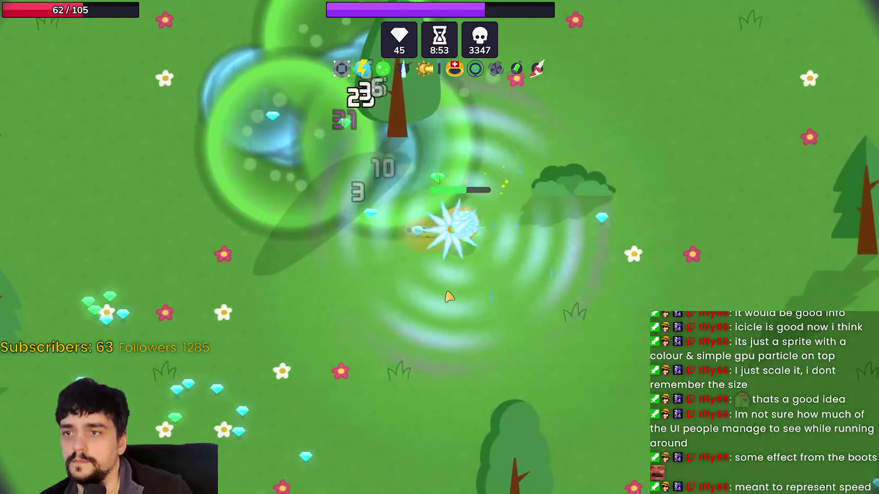
key("w")
key("a")
key("d")
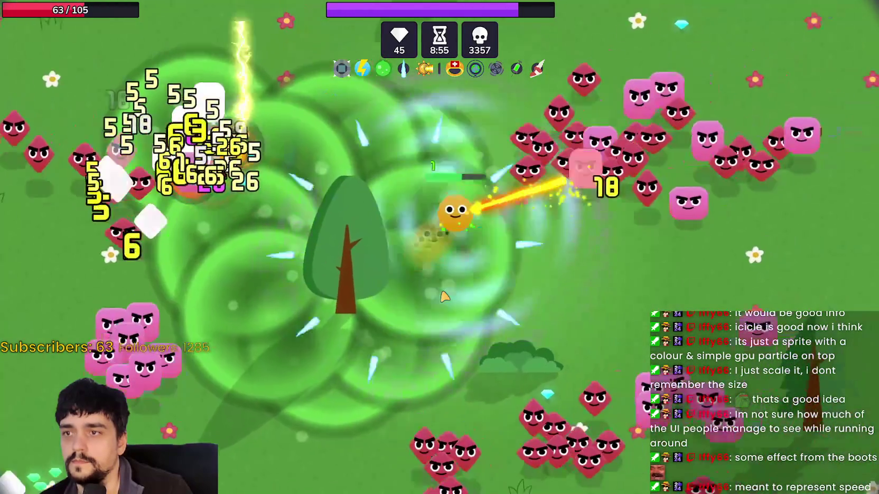
key("w")
key("w")
key("a")
key("s")
key("d")
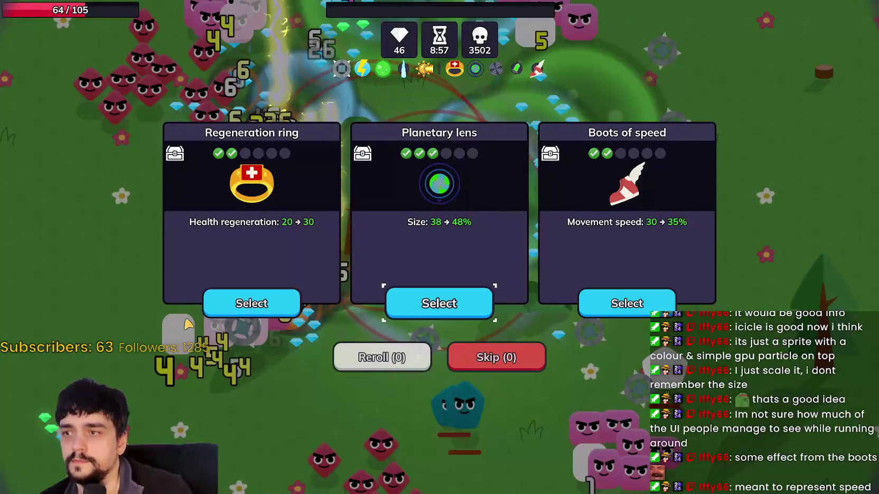
- Take the Regeneration ring upgrade and walk down-left away from enemies
left_click(216, 313)
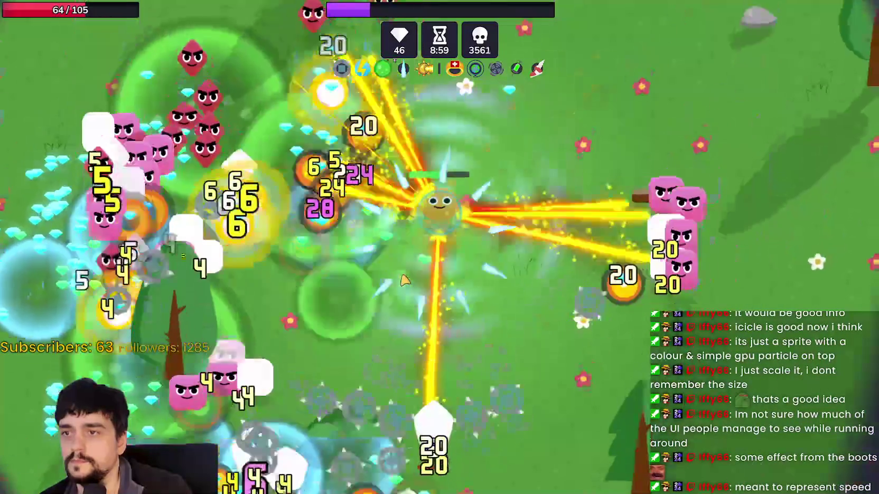
key("a")
key("s")
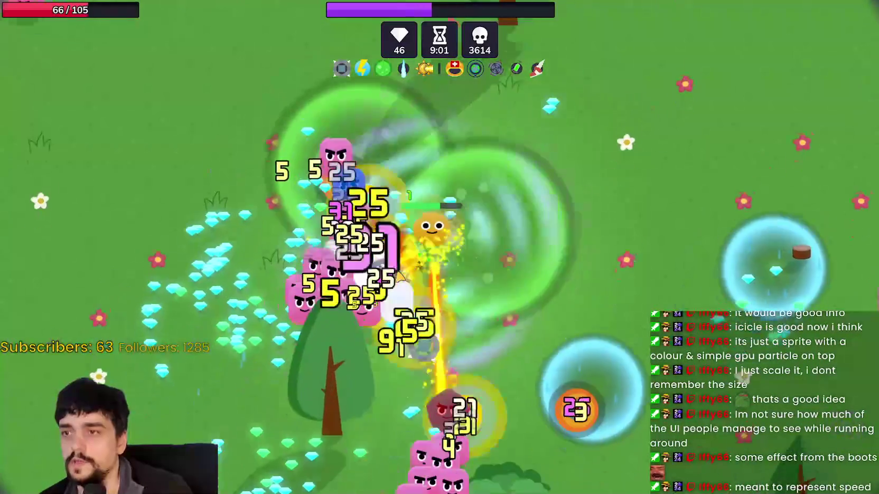
key("a")
key("s")
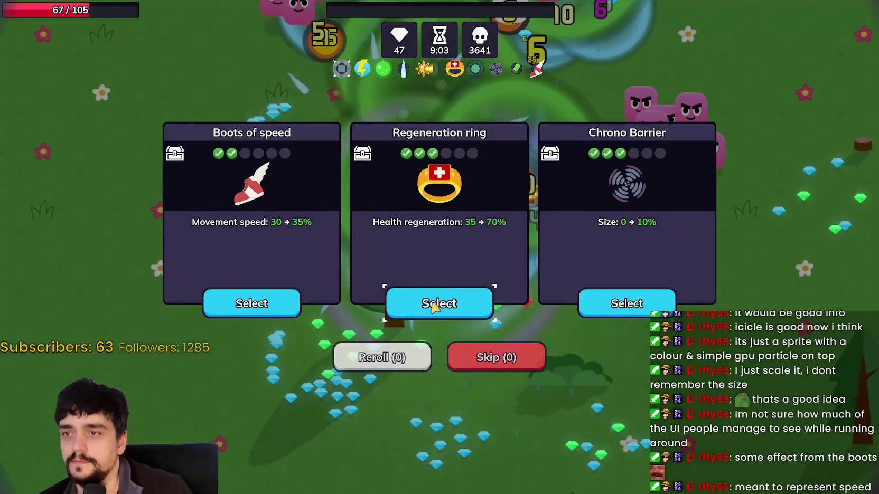
- Upgrade Regeneration ring again and weave through the enemy crowd gathering gems
left_click(434, 308)
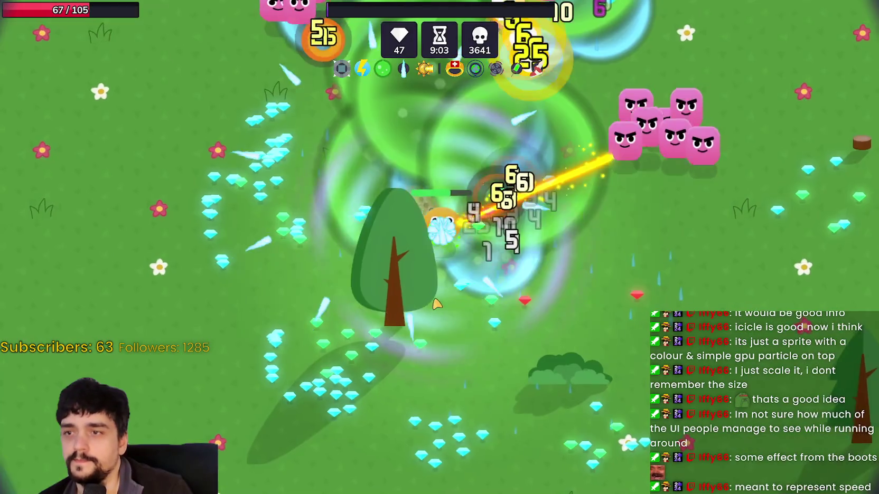
key("a")
key("s")
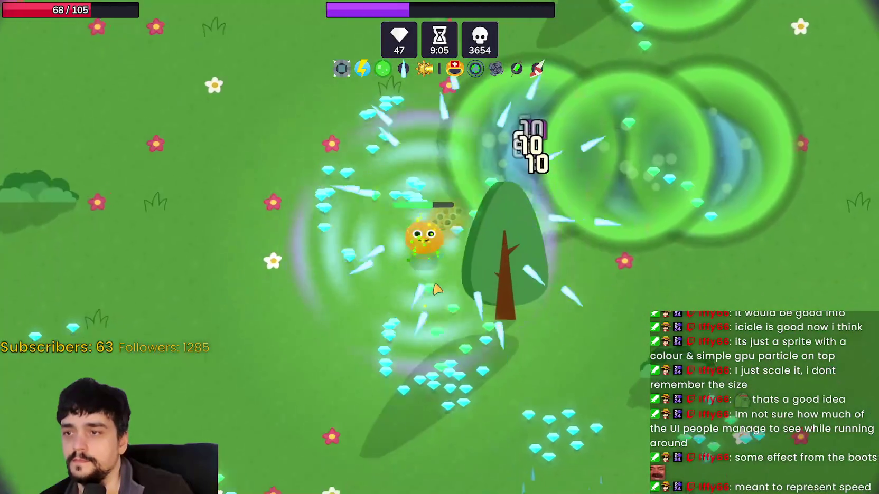
key("d")
key("a")
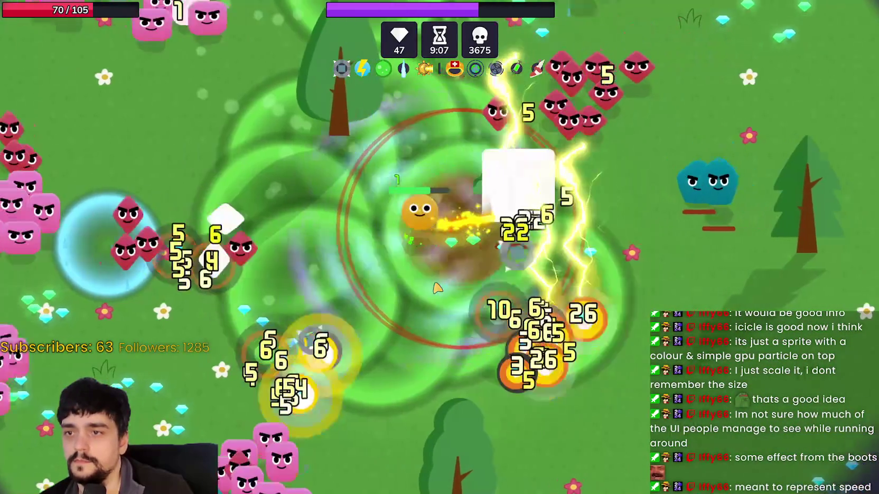
key("d")
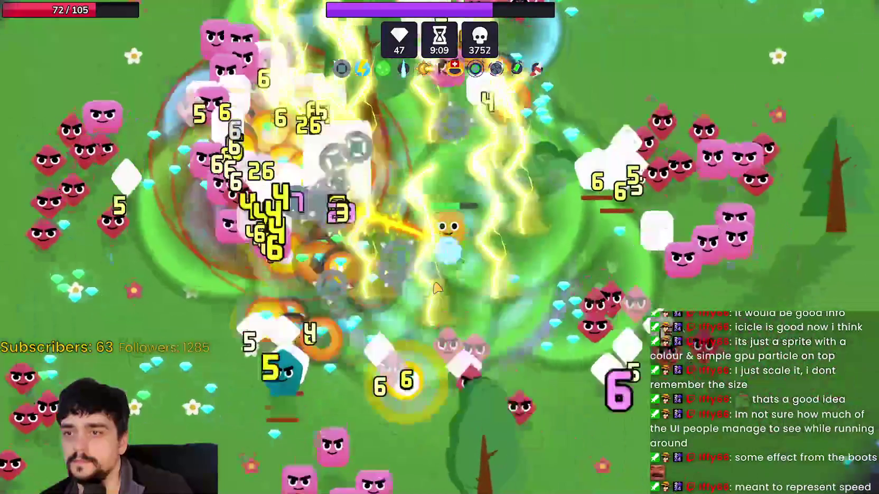
key("a")
key("a")
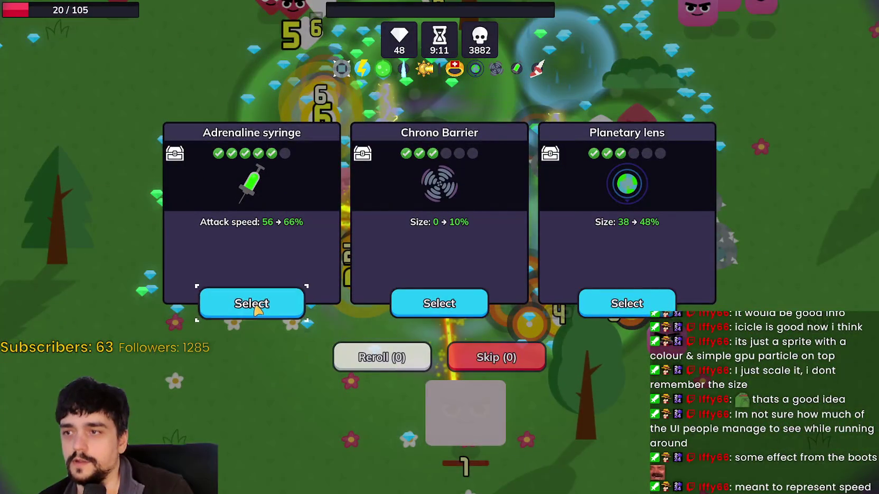
- Take another Adrenaline syringe attack speed upgrade and move up-right collecting gems
left_click(253, 306)
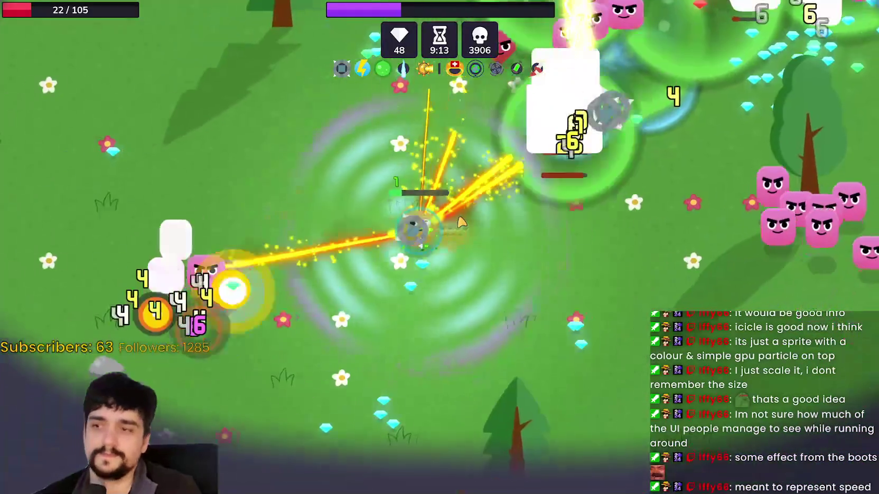
key("w")
key("d")
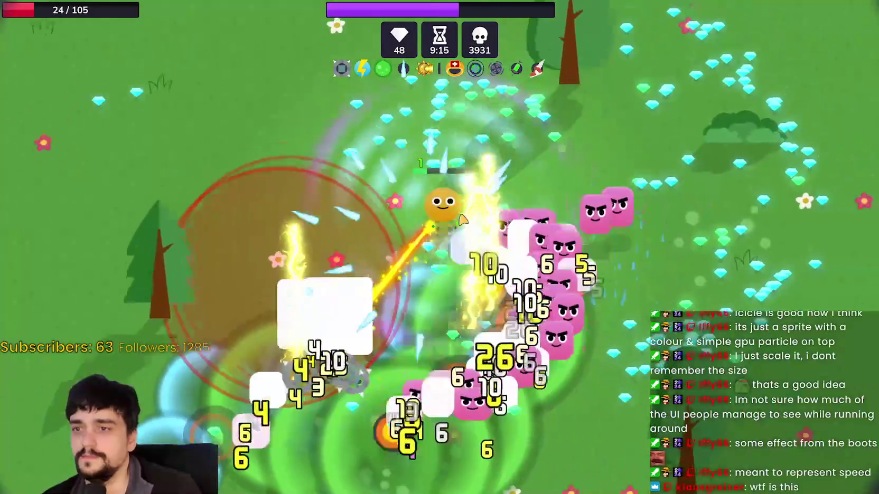
key("w")
key("d")
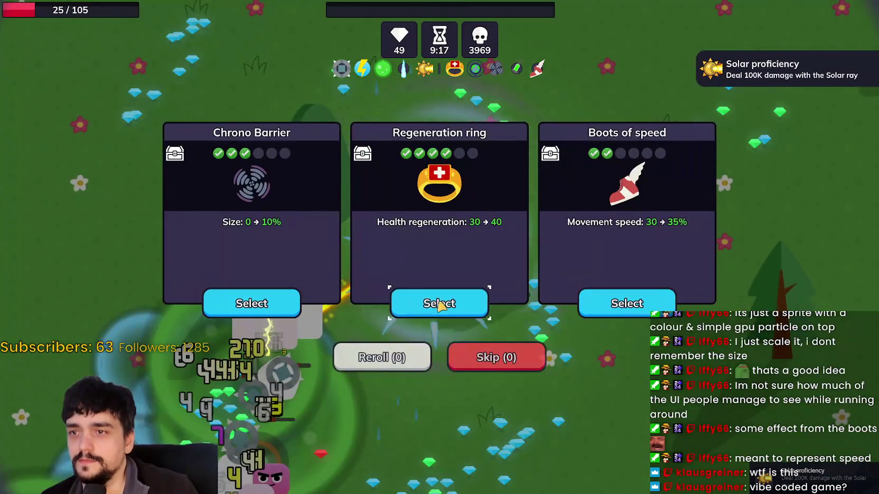
- Take Regeneration ring at two level-ups, then claim the first chest's Size reward
left_click(439, 304)
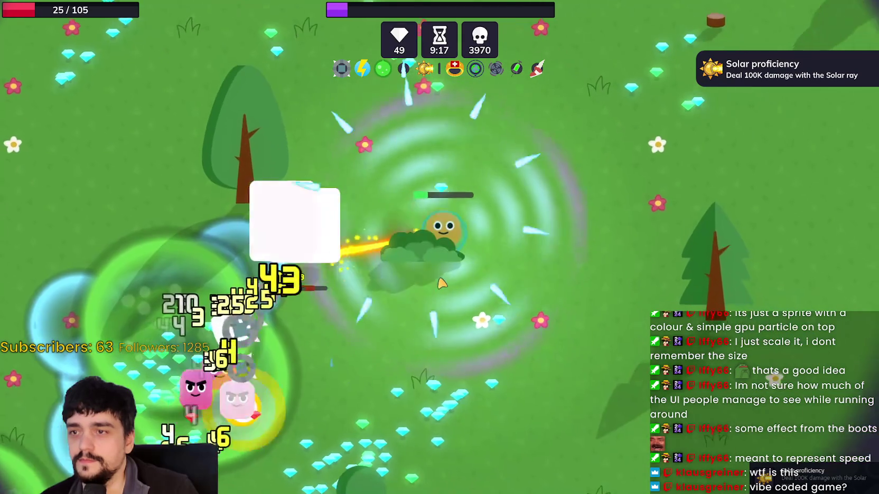
key("a")
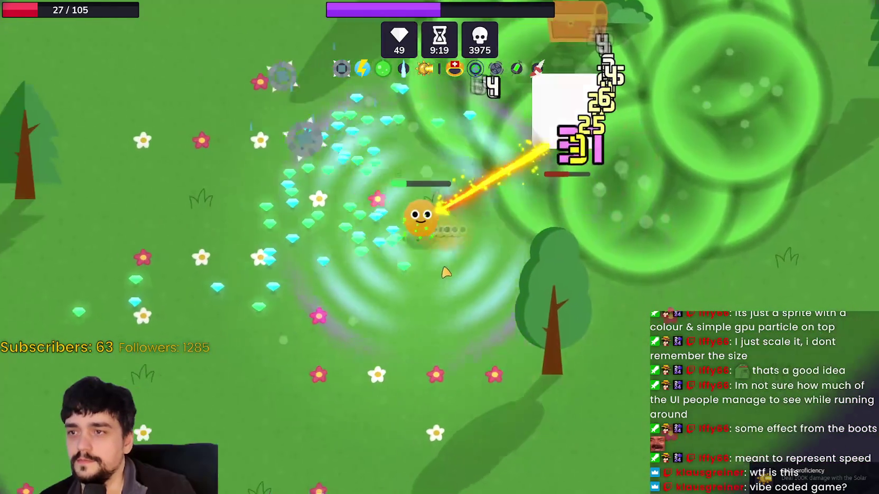
key("d")
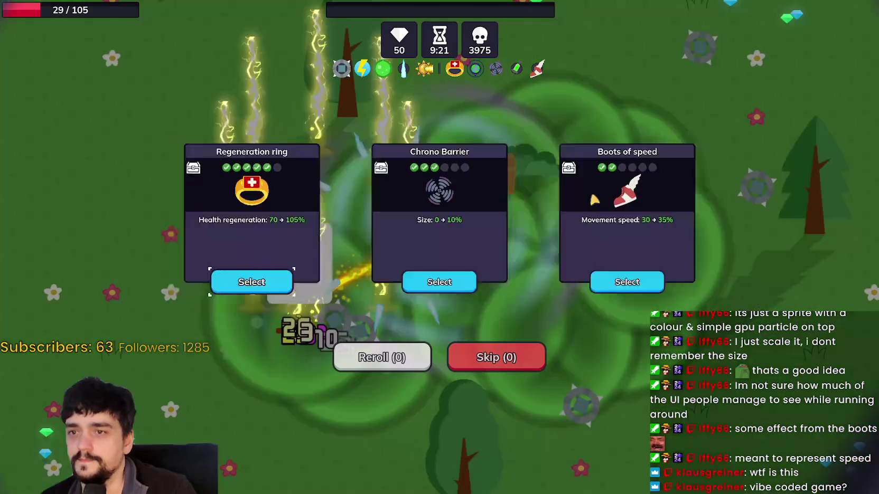
left_click(259, 304)
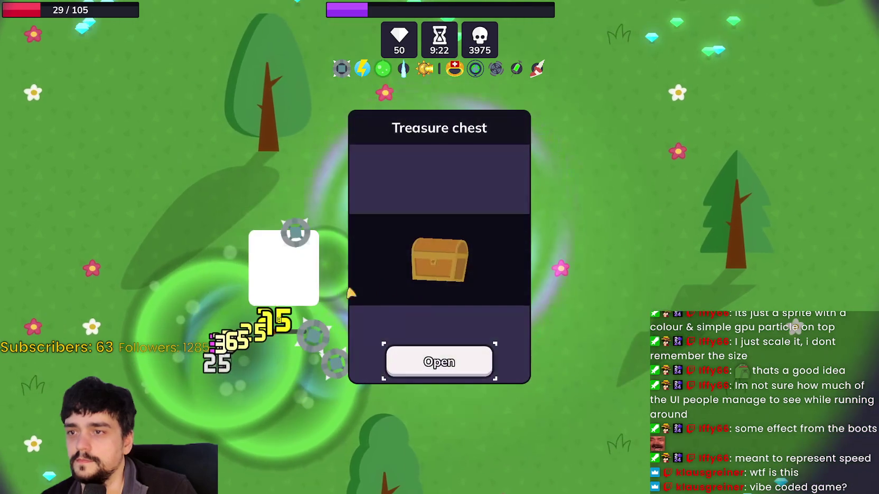
left_click(478, 363)
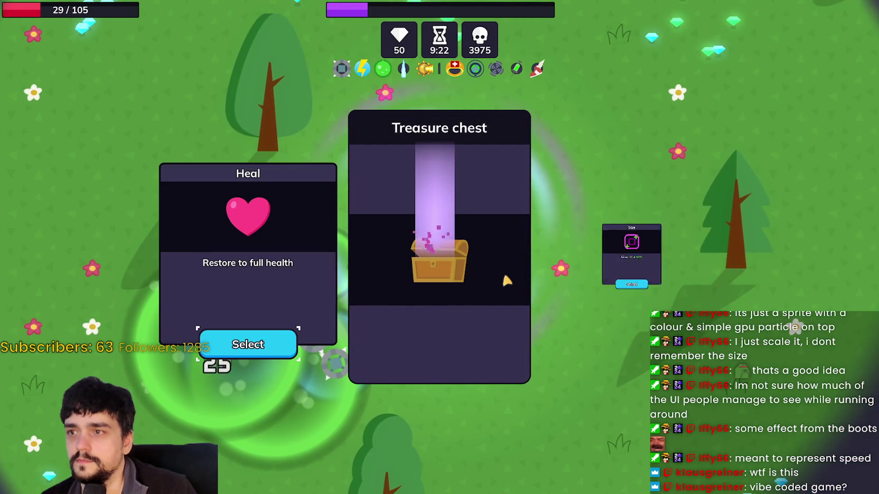
left_click(645, 354)
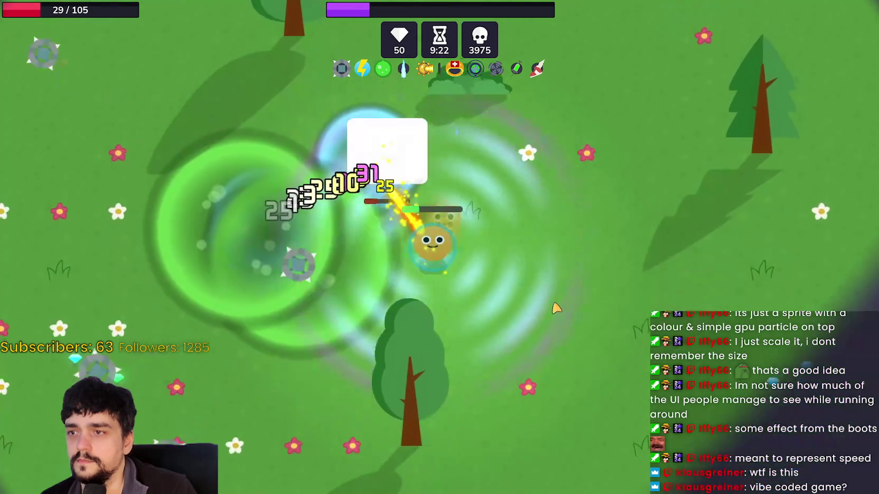
- Walk onto the second chest and open it, revealing Heal or Experience gained 20 → 29%
key("d")
key("s")
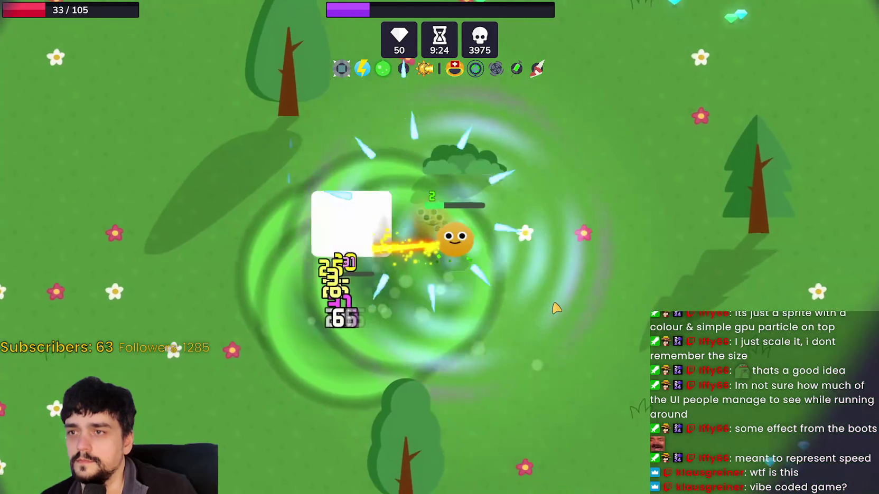
key("w")
key("d")
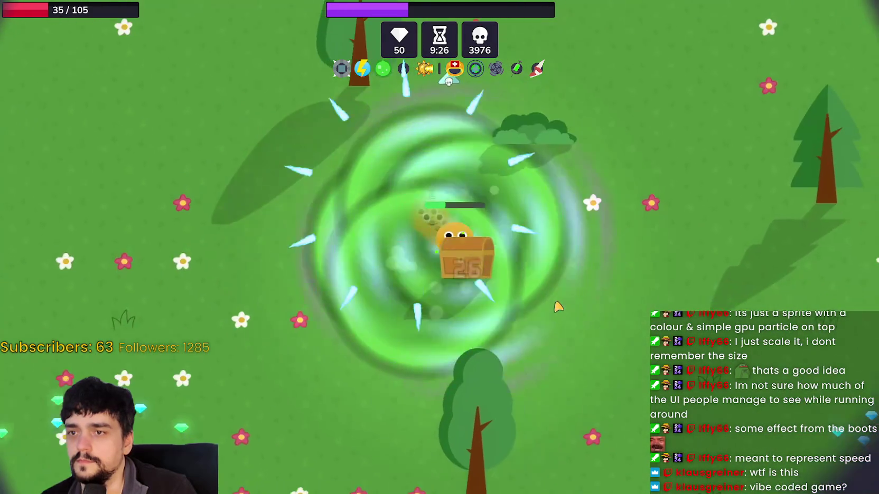
left_click(454, 355)
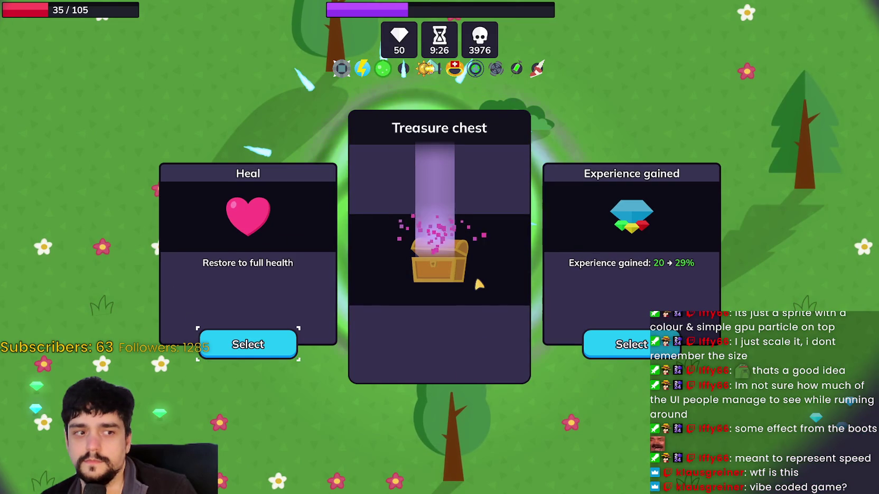
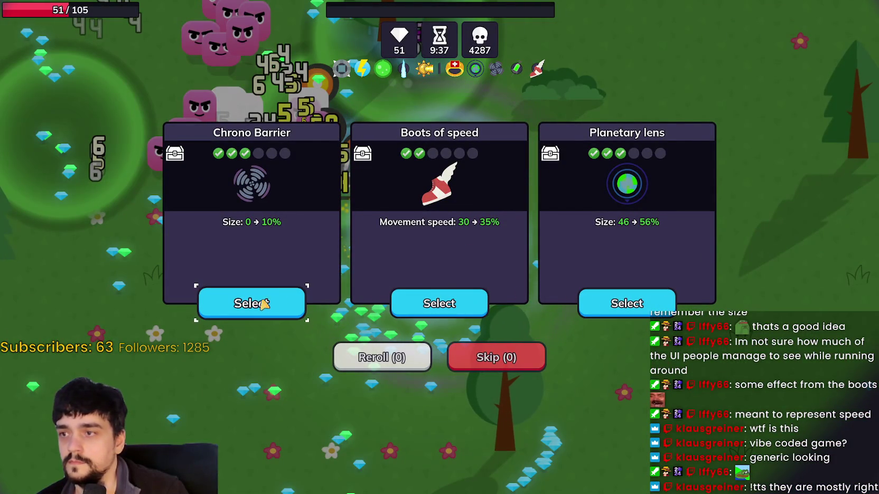
- Take the Planetary lens upgrade at three successive level-ups, surviving to about 9:54
key("Return")
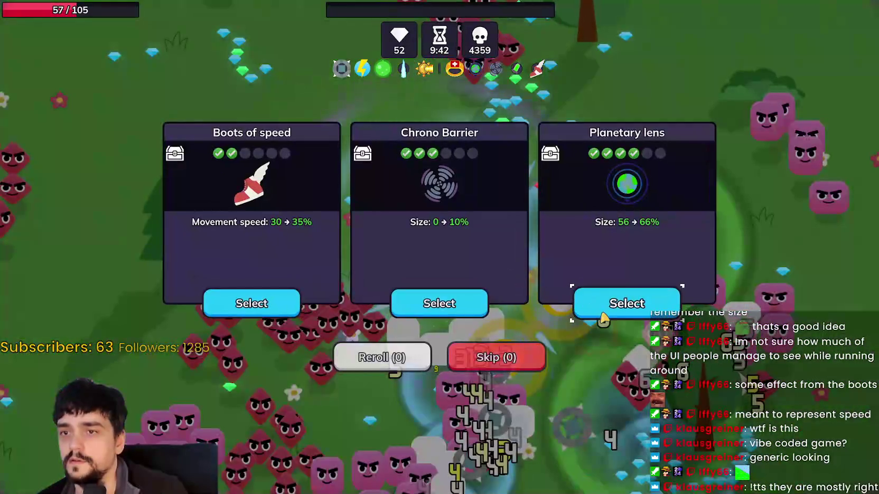
left_click(602, 313)
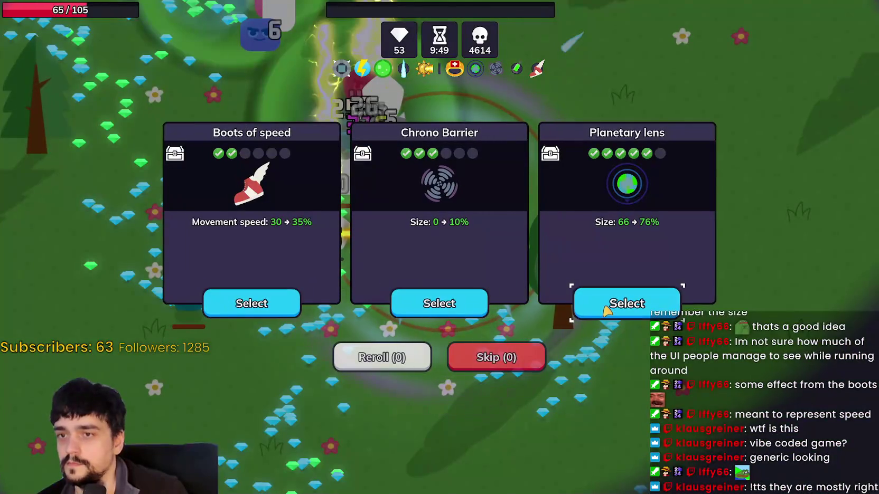
left_click(606, 308)
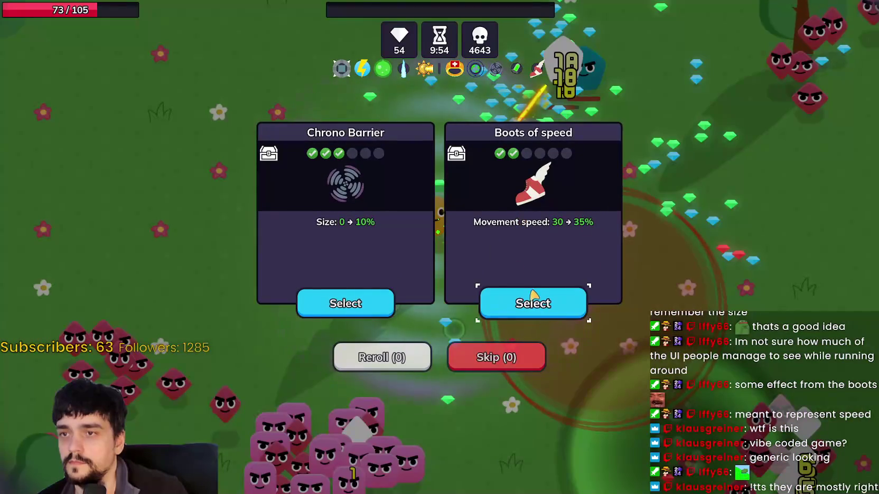
- Take the Boots of speed upgrade and keep the character moving around the forest
left_click(533, 294)
key("w")
key("d")
key("s")
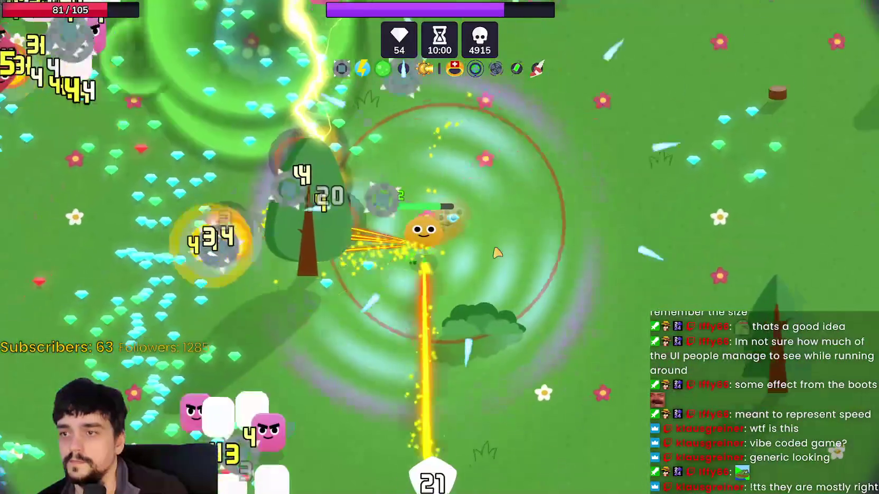
key("a")
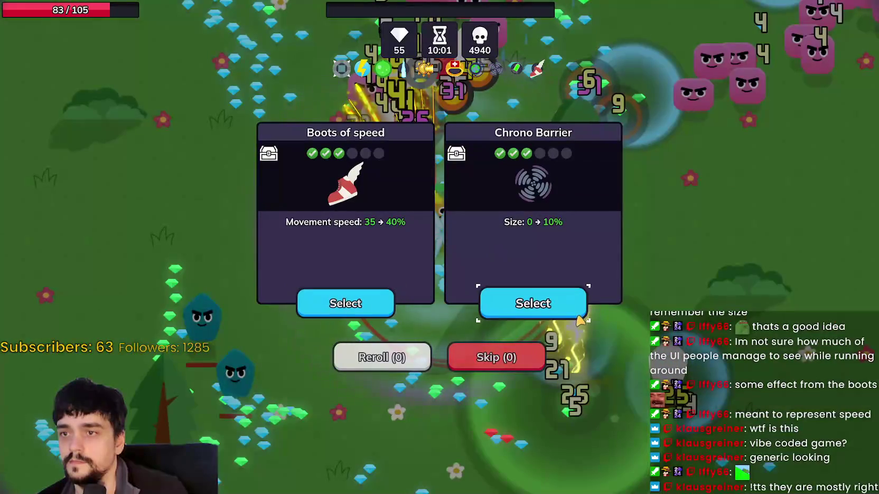
- Take Chrono Barrier at the next three level-ups while steering away from the map edge
left_click(579, 316)
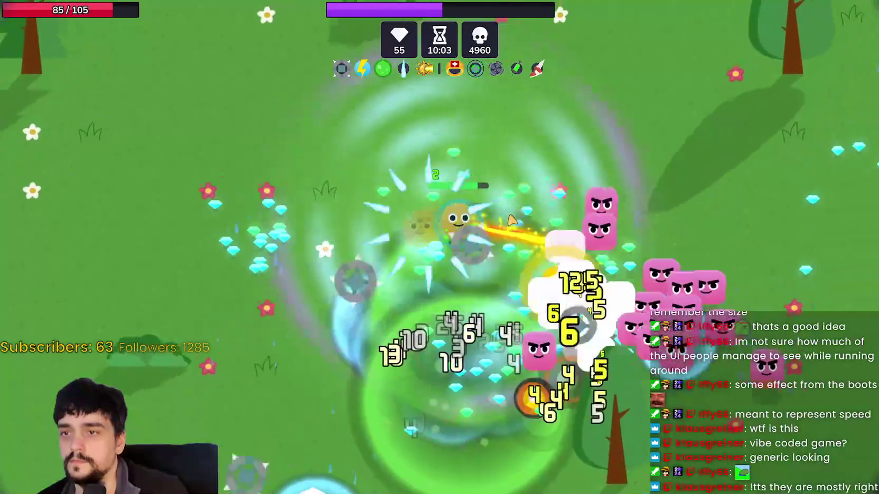
key("a")
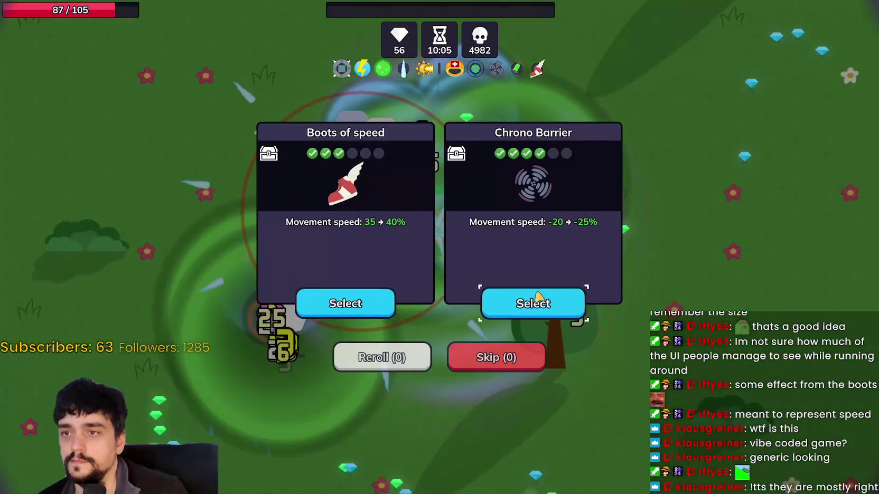
left_click(538, 298)
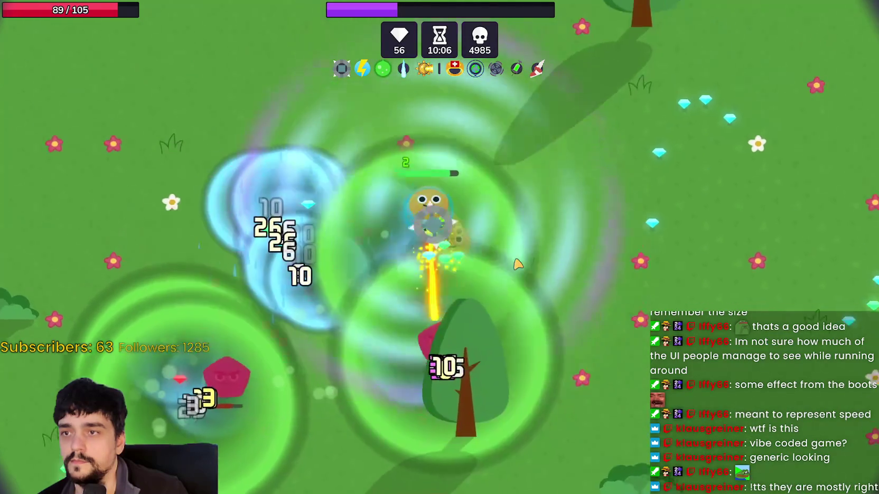
key("s")
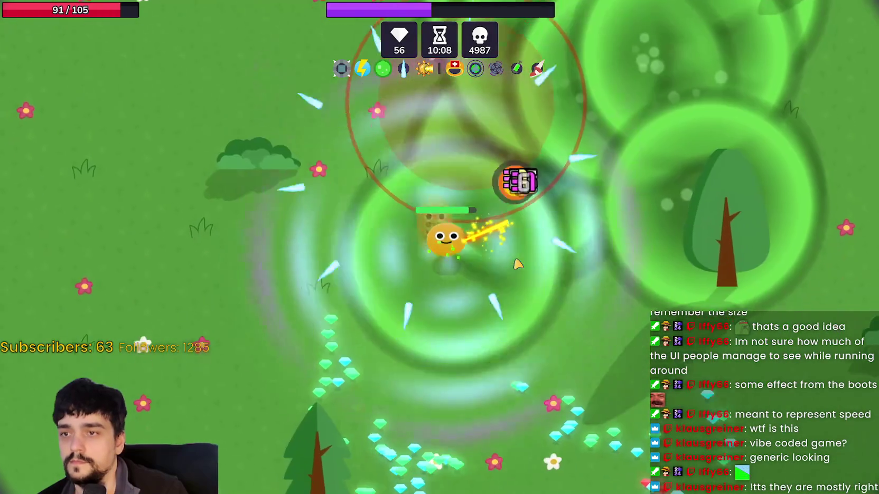
key("s")
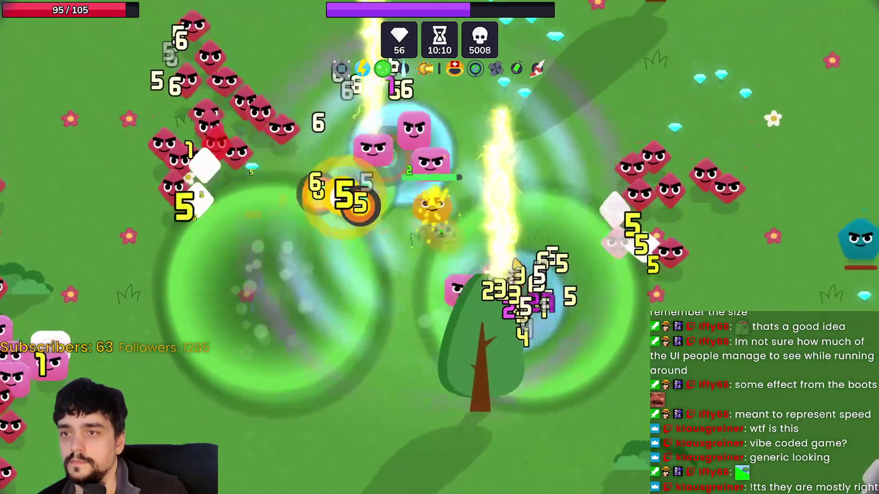
key("d")
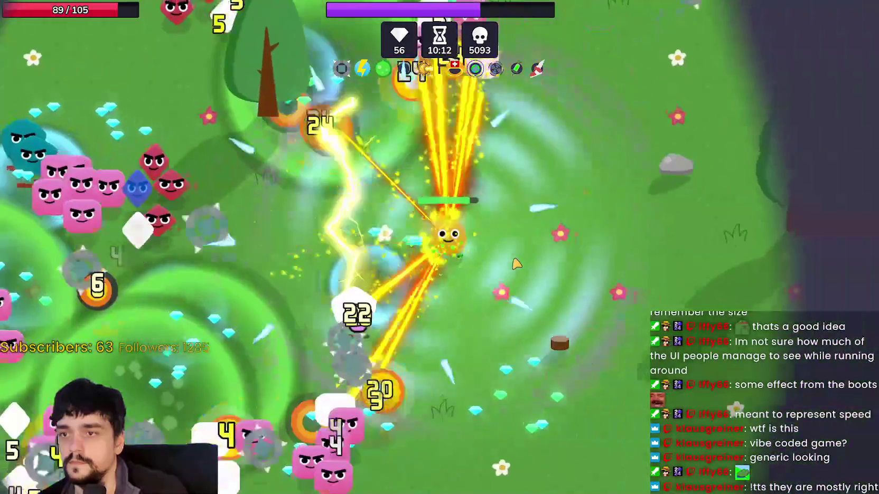
key("a")
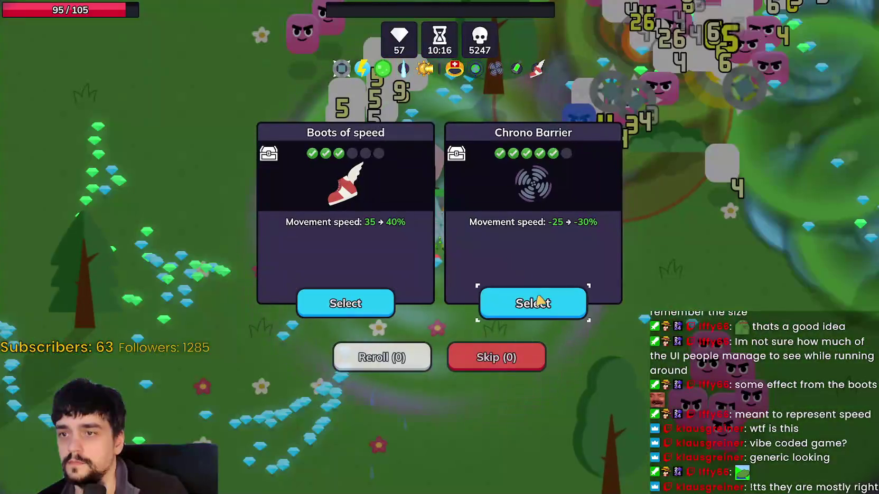
left_click(538, 300)
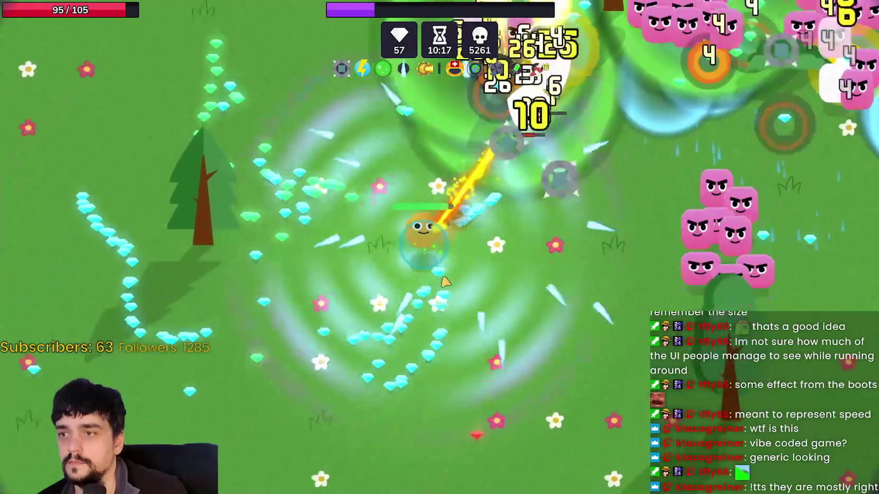
- Steer the character around the enemy swarm and dismiss the Boots of speed offer
key("a")
key("s")
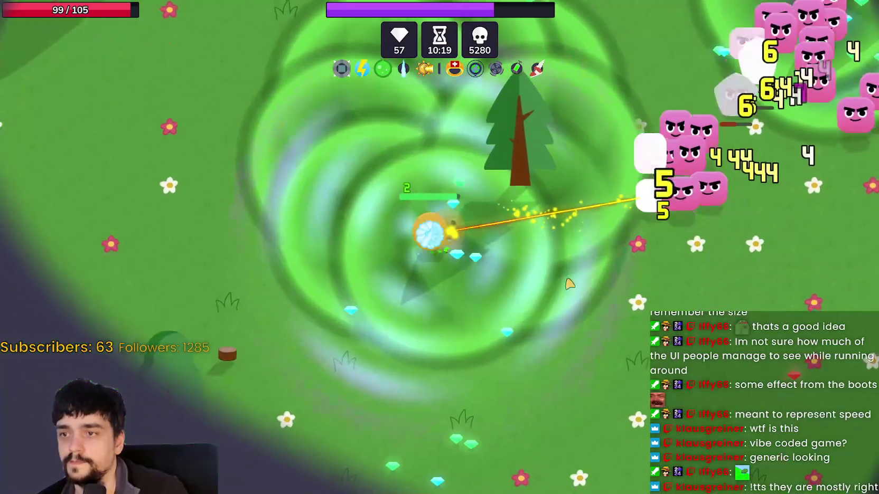
key("w")
key("d")
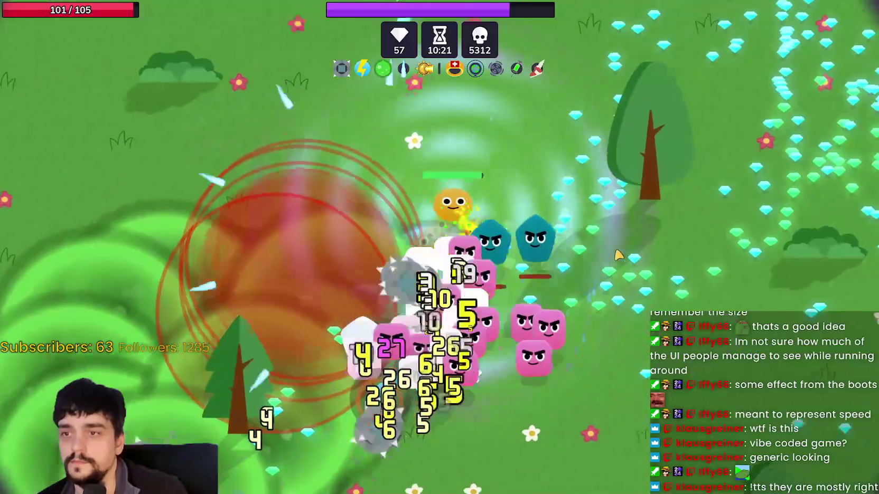
key("s")
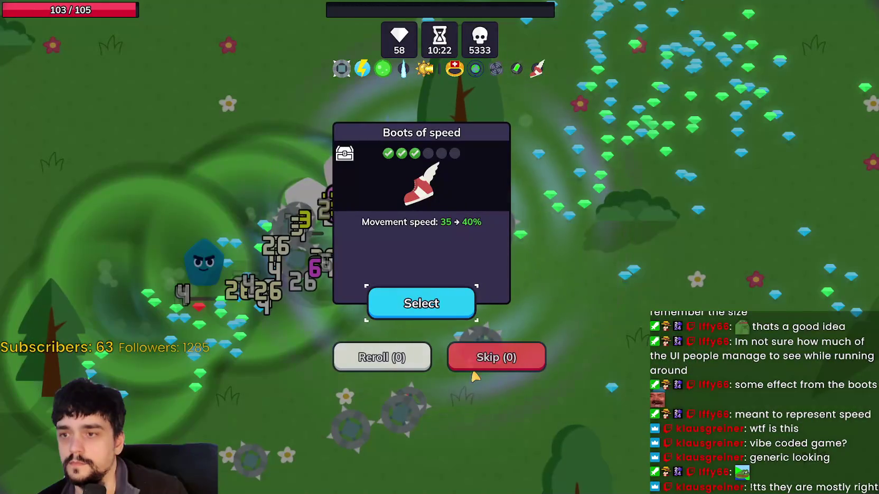
key("Return")
key("d")
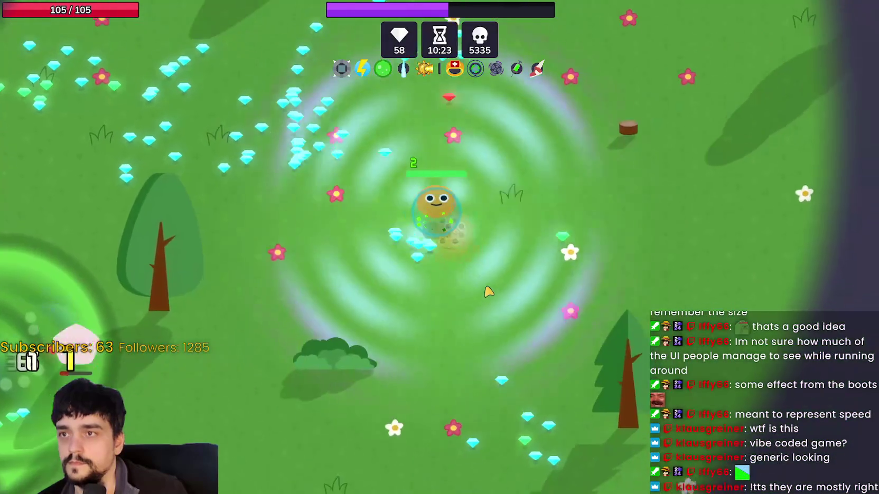
key("a")
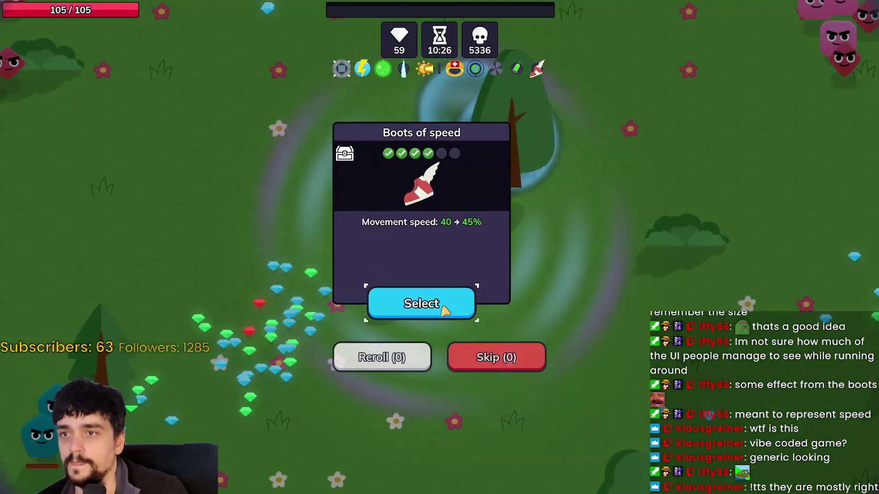
- Take Boots of speed twice more while dodging enemies until the treasure chest appears
left_click(439, 305)
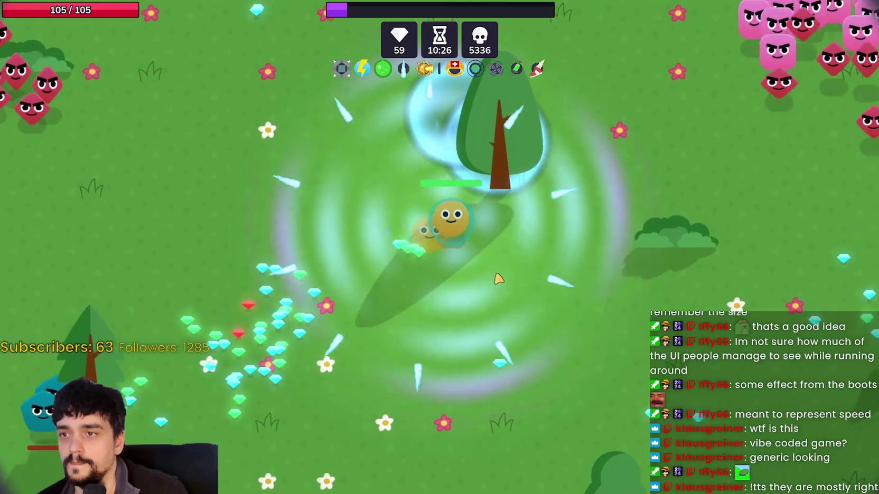
key("w")
key("s")
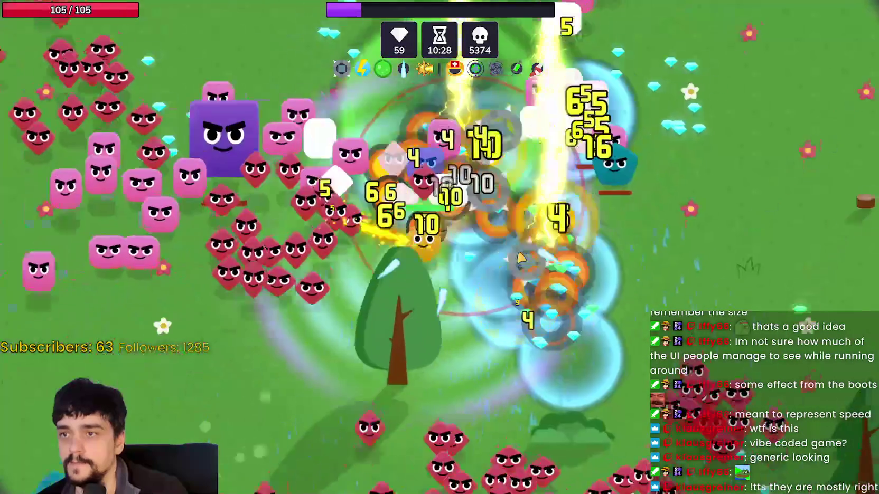
key("a")
key("s")
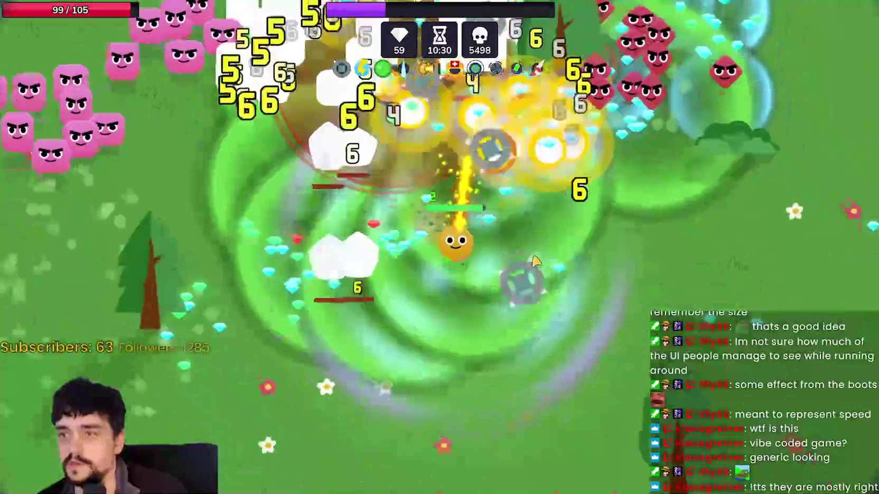
key("w")
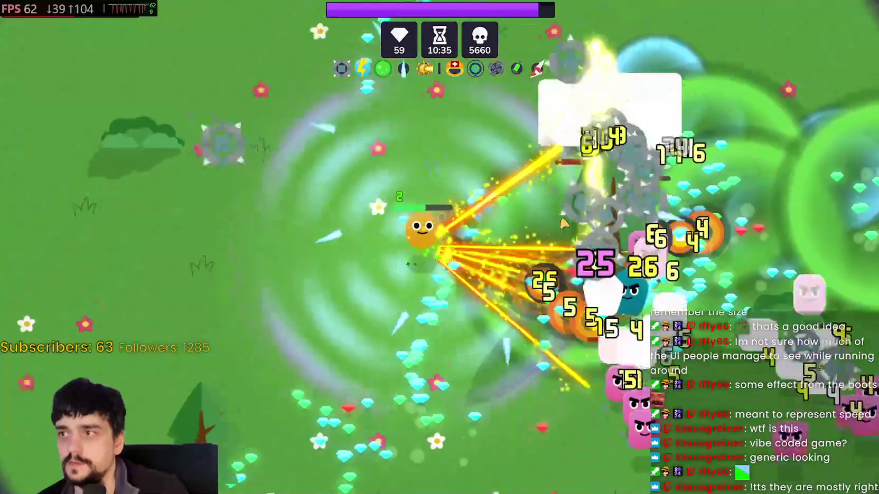
key("s")
left_click(422, 312)
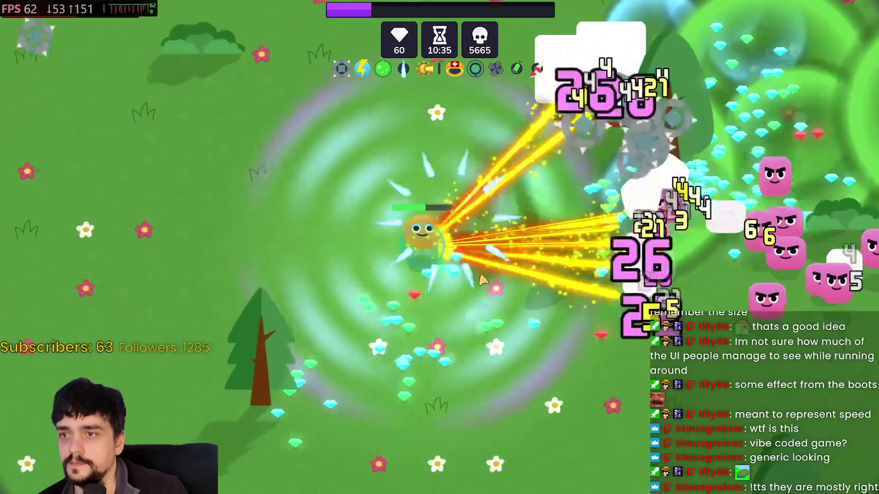
- Weave the character through the enemies, collecting gems across the field
key("d")
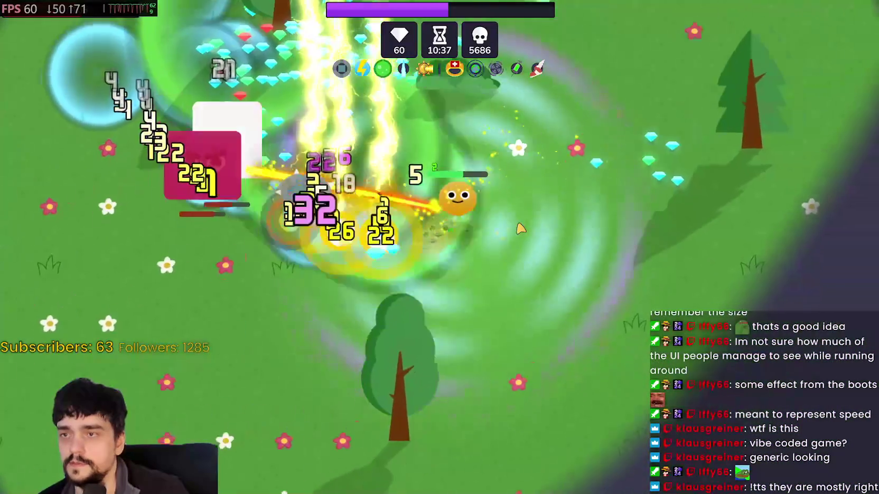
key("w")
key("s")
key("a")
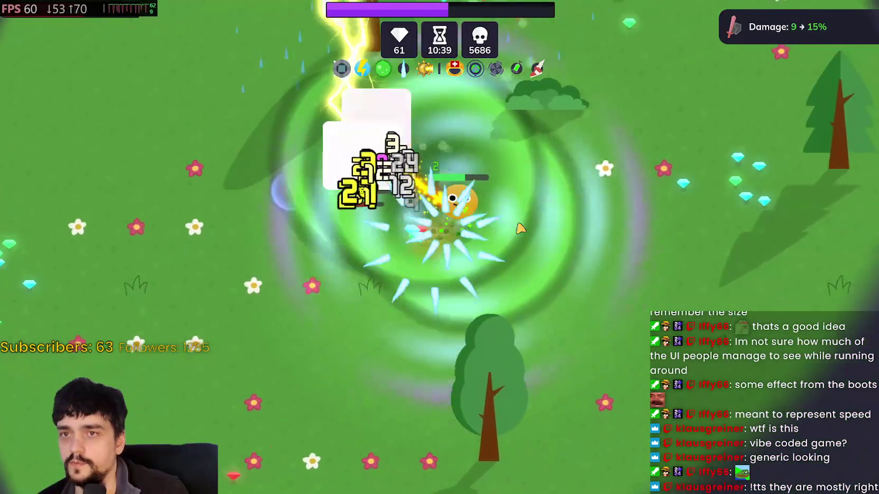
key("w")
key("d")
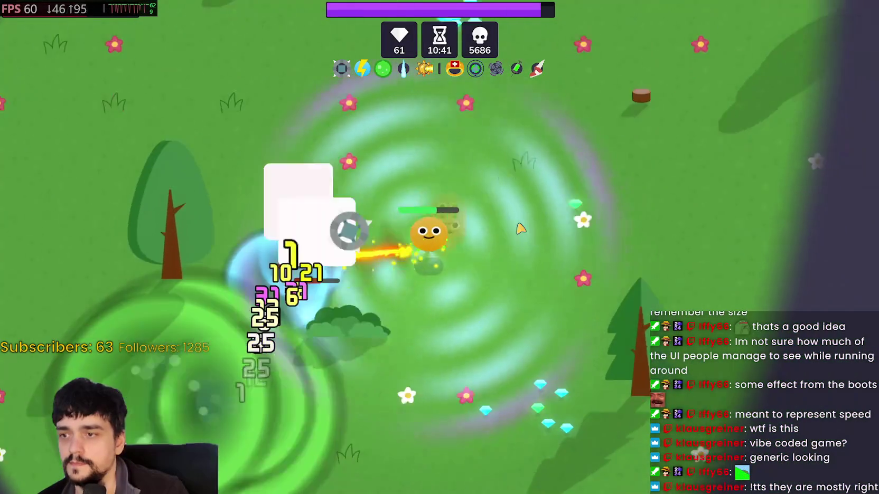
key("a")
key("w")
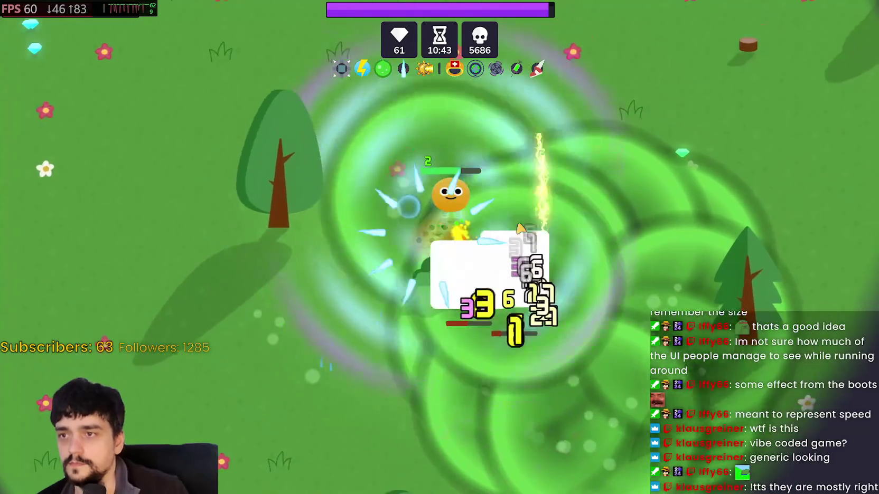
key("a")
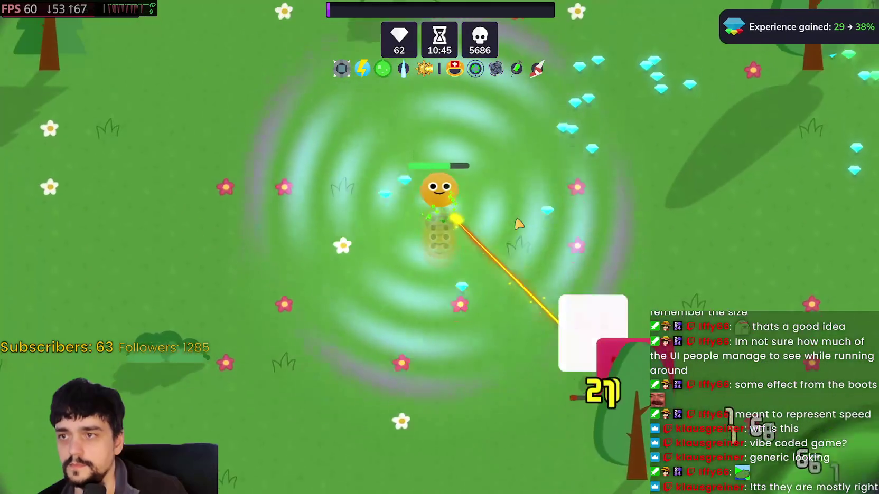
key("d")
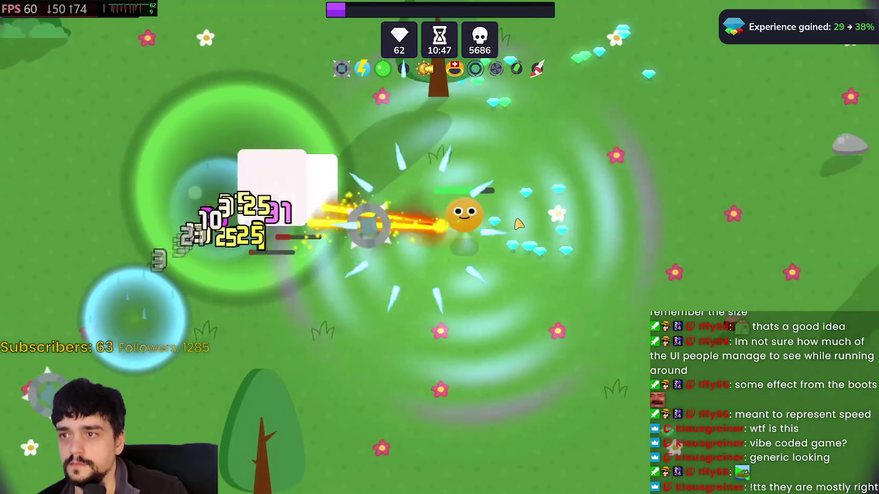
- Dodge the surrounding enemies and walk the character onto the treasure chest
key("d")
key("a")
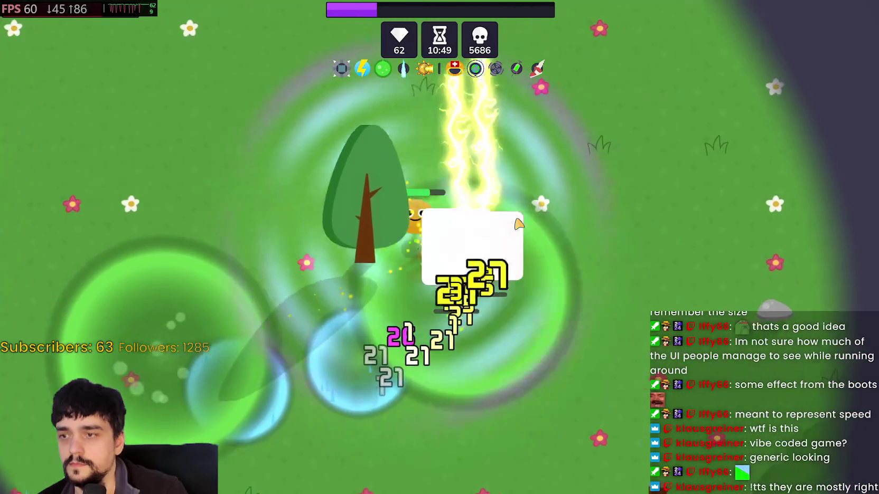
key("d")
key("w")
key("a")
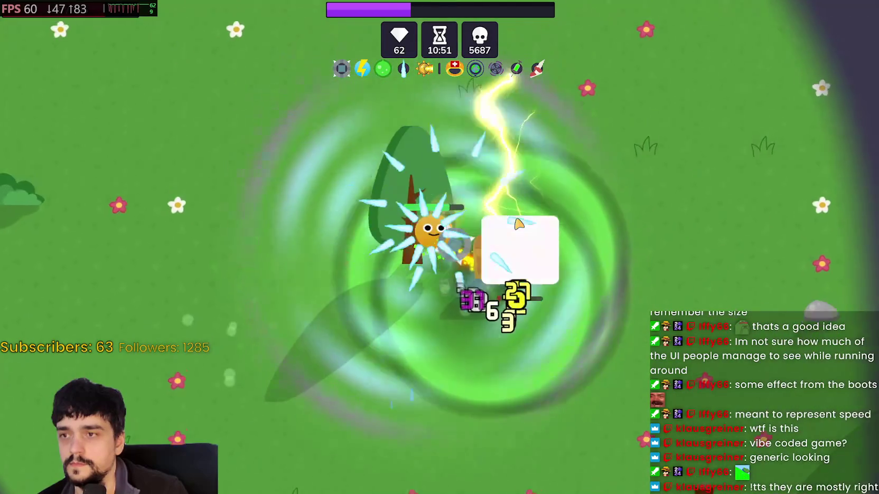
key("s")
key("d")
key("w")
key("a")
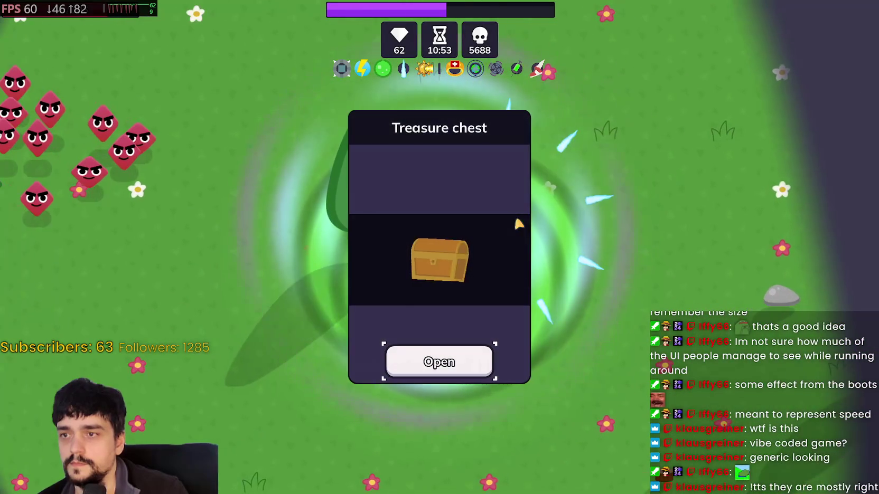
- Open the chest, take Health regeneration and the second reward, then play on until death
left_click(449, 364)
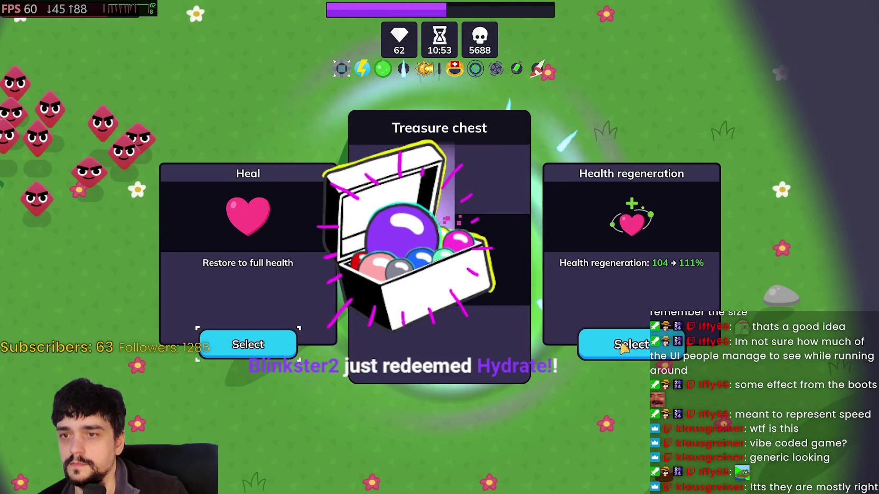
left_click(631, 344)
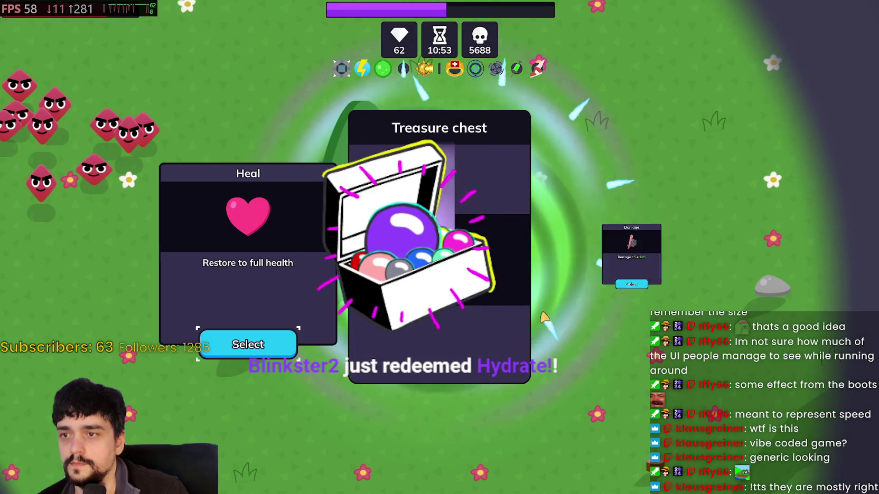
left_click(631, 343)
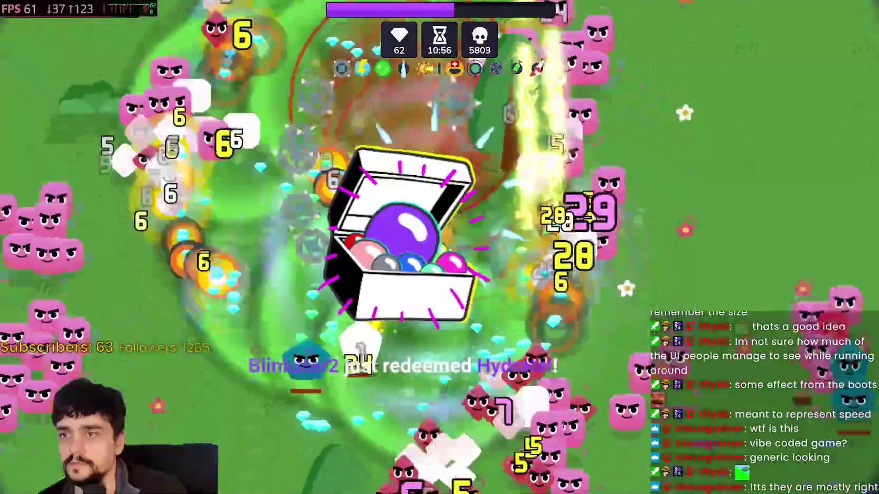
key("a")
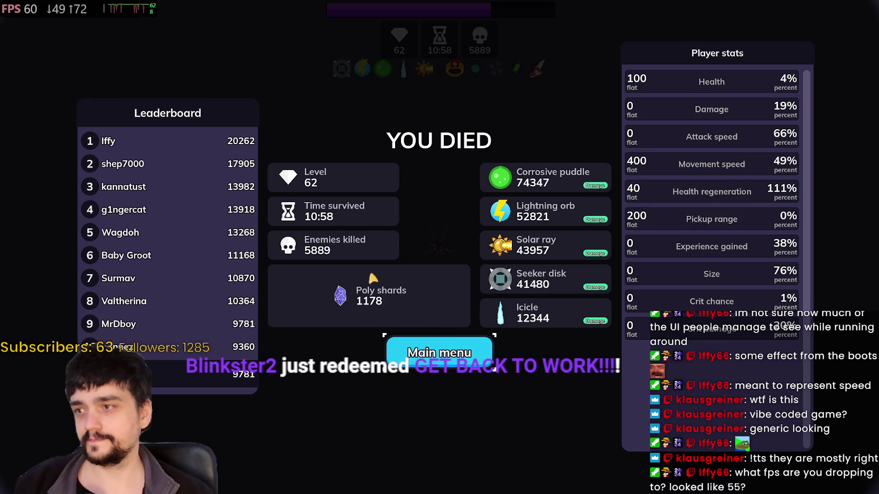
- Buy two levels of Health regeneration in the shop, then quit back to the Godot forest scene
left_click(461, 353)
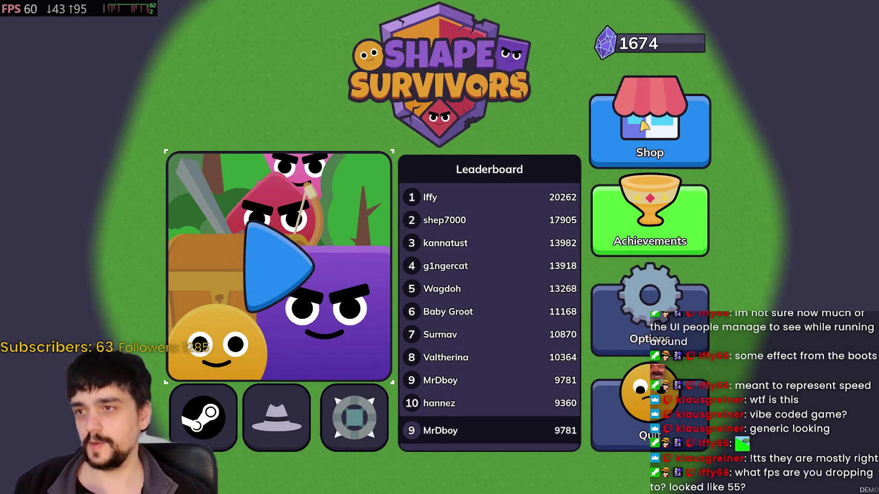
left_click(649, 156)
scroll(649, 156, "down", 3)
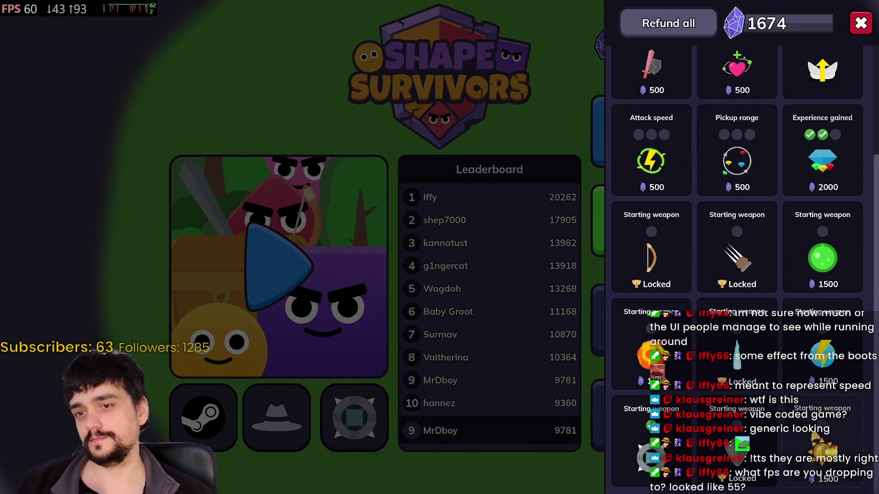
scroll(650, 143, "up", 3)
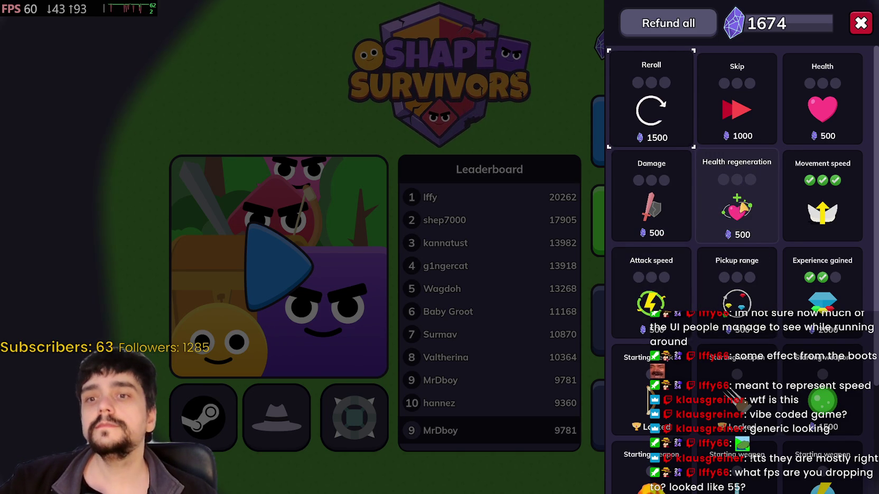
left_click(740, 195)
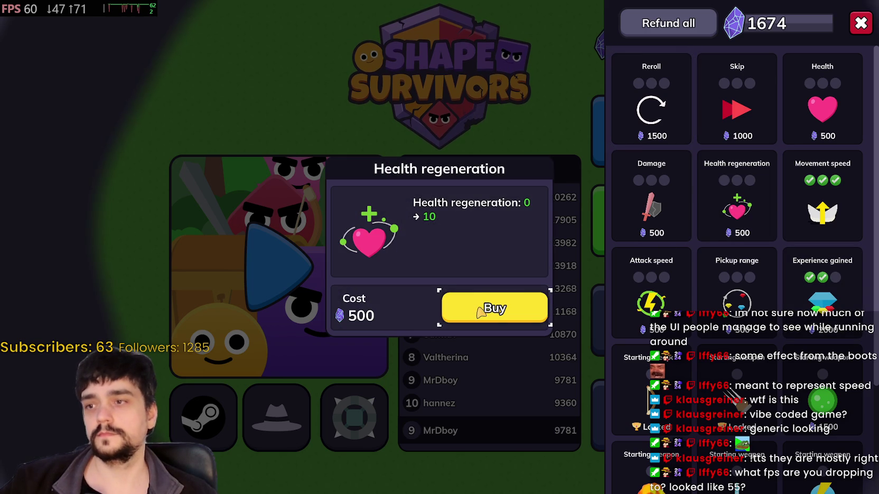
left_click(478, 313)
left_click(494, 312)
left_click(860, 23)
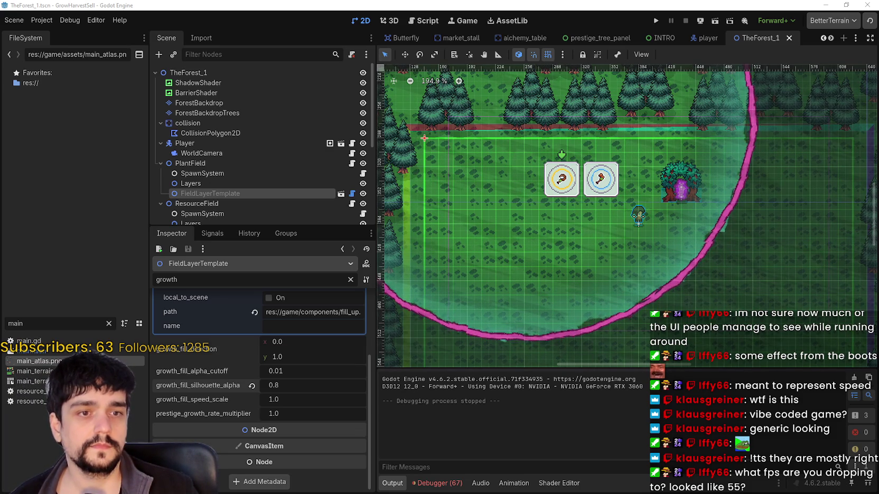
left_click_drag(691, 226, 659, 188)
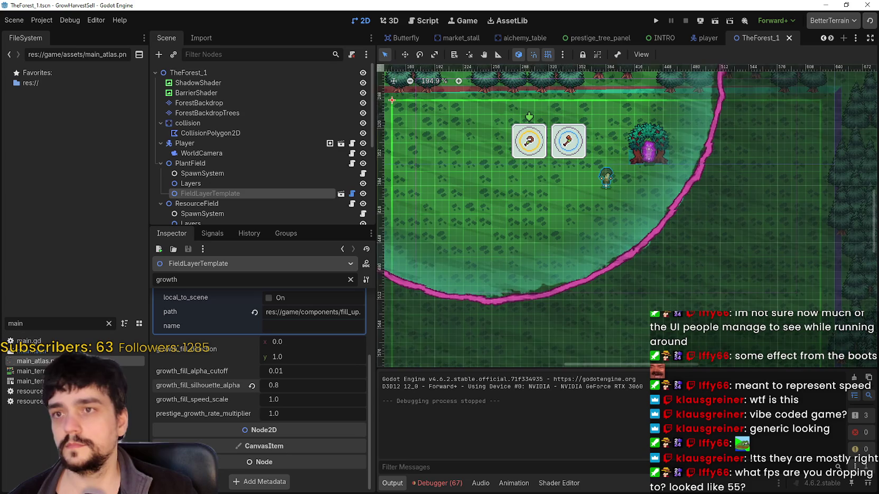
- Switch to Steam and open the Community hub for MR FARMBOY from the library
key("alt+Tab")
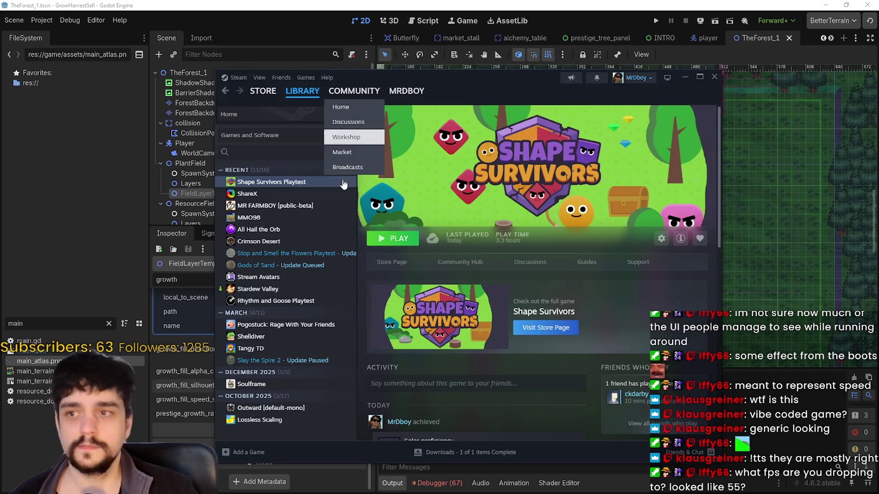
left_click(274, 207)
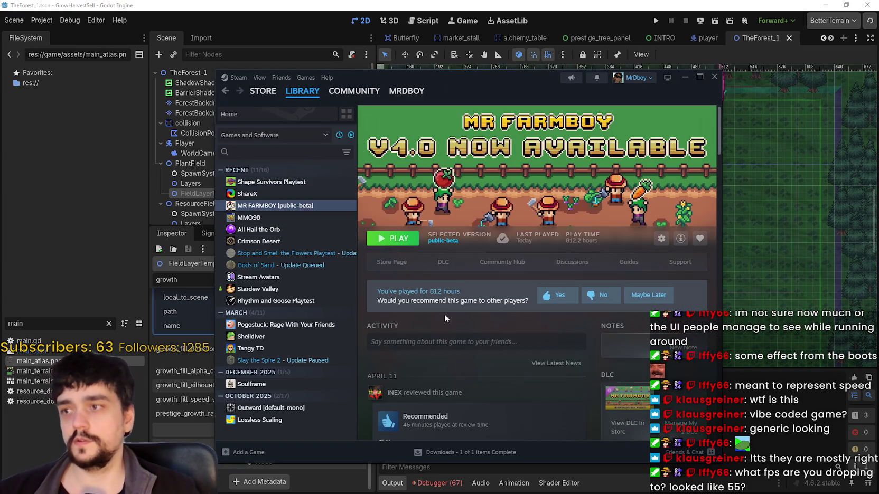
left_click(501, 262)
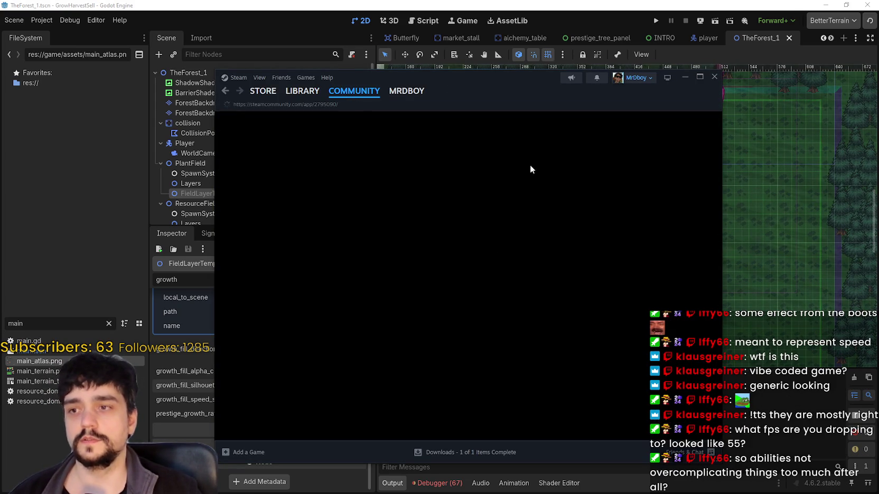
left_click_drag(491, 93, 573, 30)
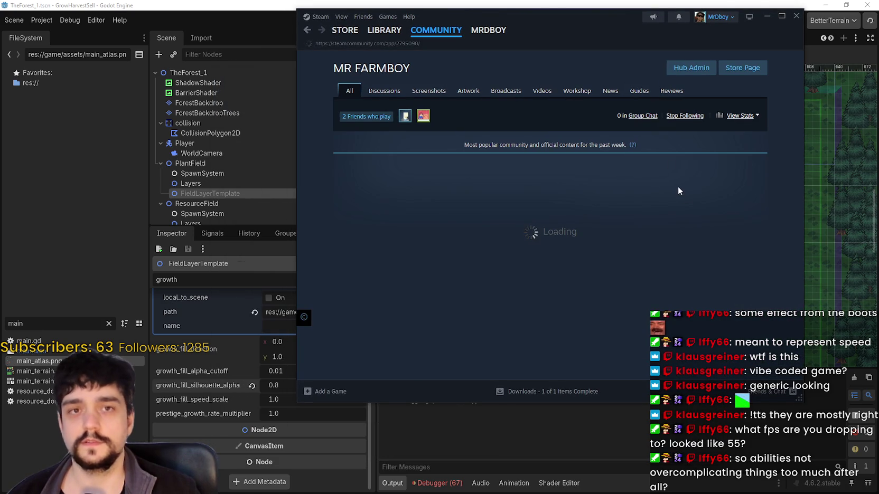
- Browse the MR FARMBOY discussion topics, then switch back to the Godot editor
left_click(384, 91)
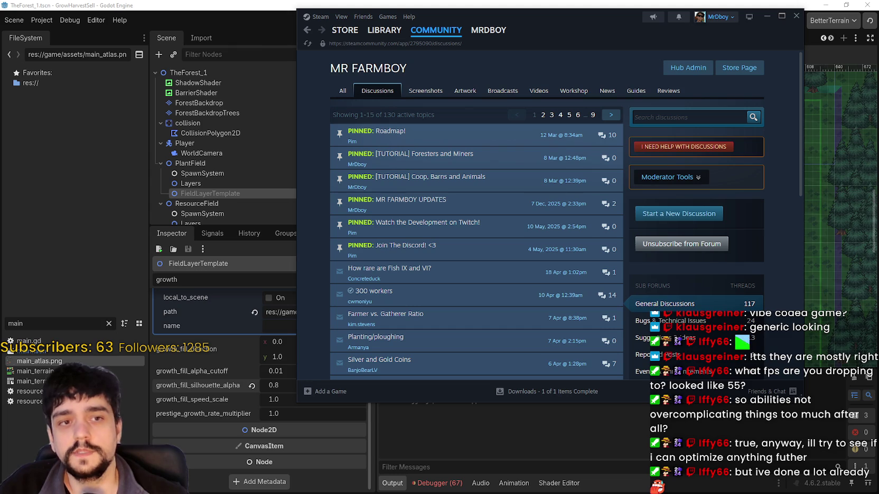
key("alt+Tab")
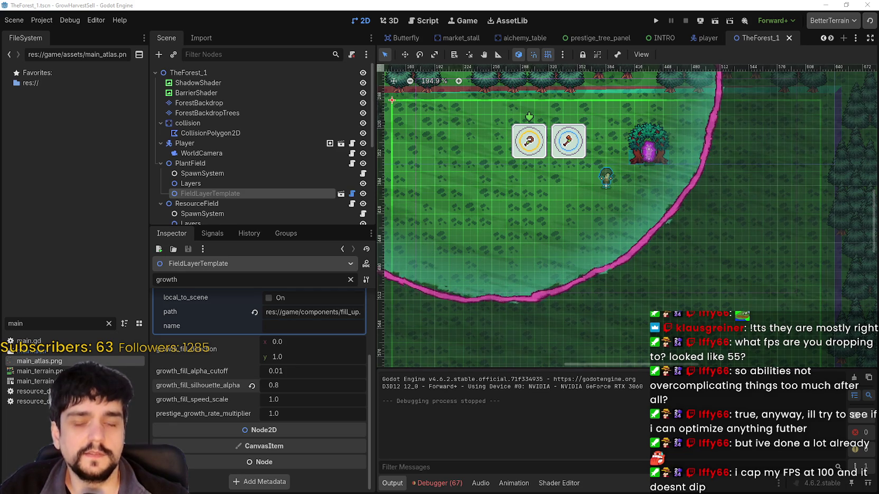
- Scroll through FieldLayerTemplate's growth fill properties, keeping silhouette alpha at 0.8
scroll(544, 264, "up", 2)
scroll(616, 290, "down", 2)
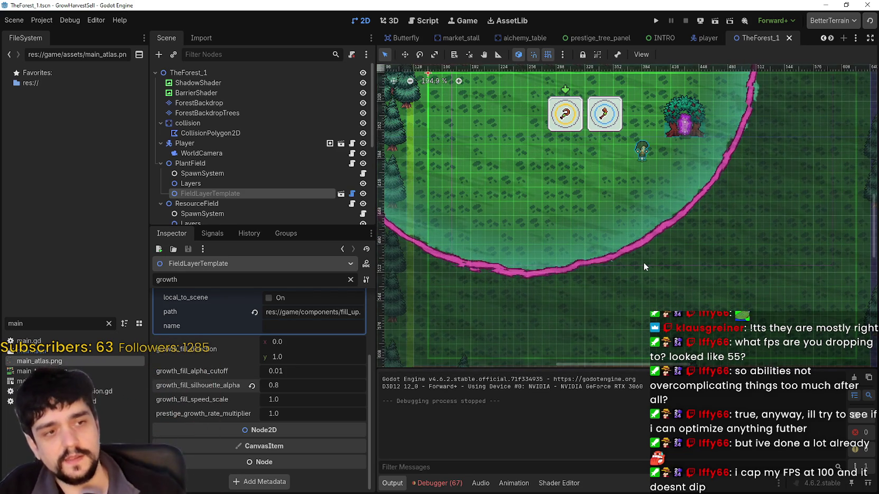
scroll(644, 262, "down", 4)
scroll(657, 301, "up", 3)
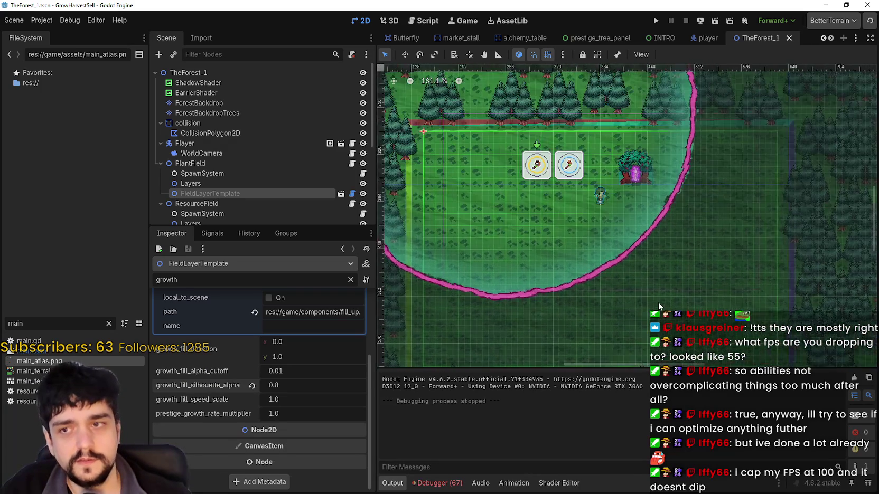
scroll(651, 300, "down", 2)
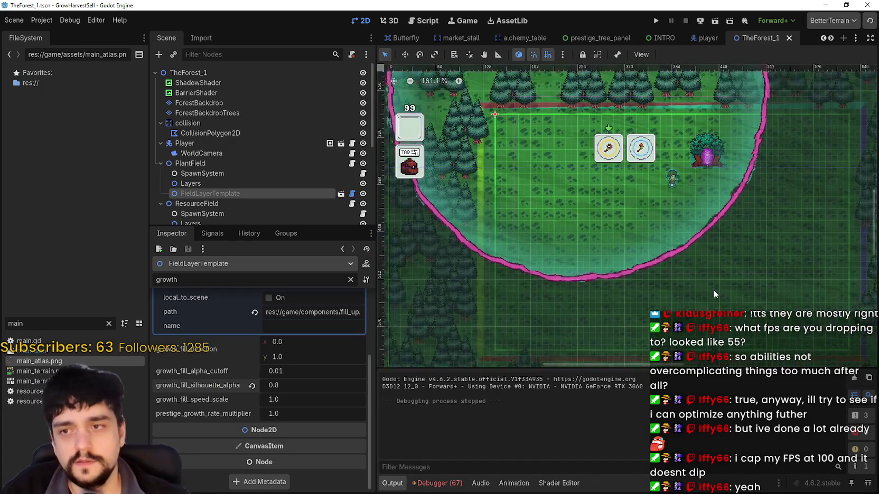
scroll(616, 261, "up", 1)
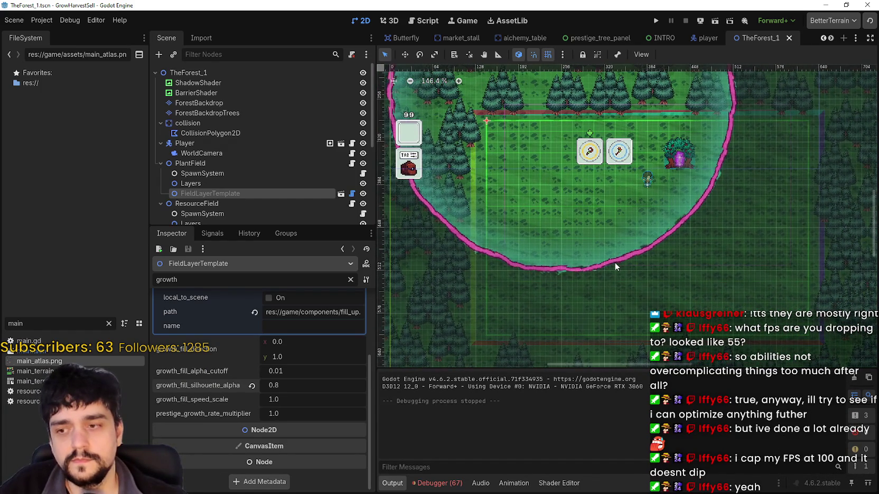
scroll(616, 261, "up", 1)
scroll(610, 262, "down", 1)
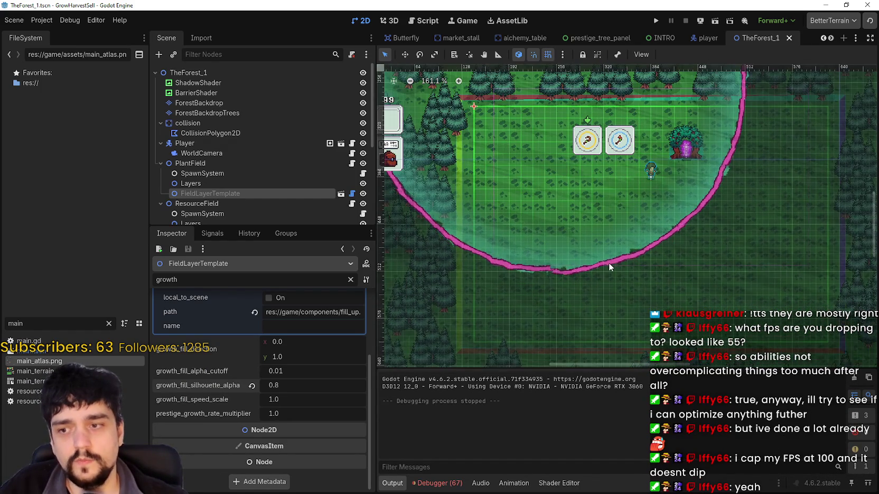
scroll(609, 261, "up", 3)
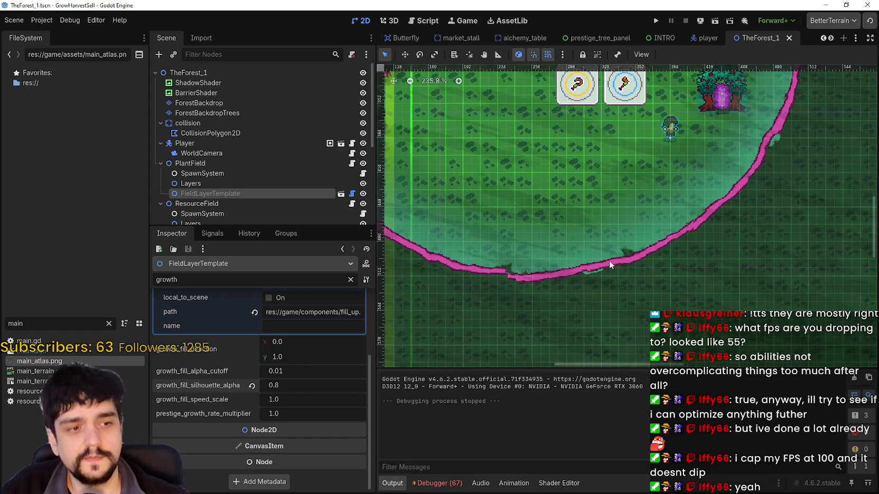
scroll(611, 256, "down", 4)
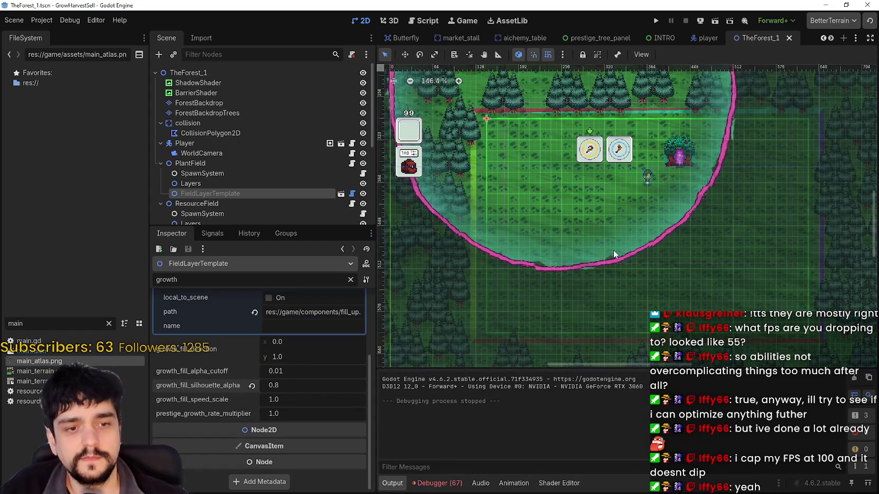
scroll(613, 249, "up", 2)
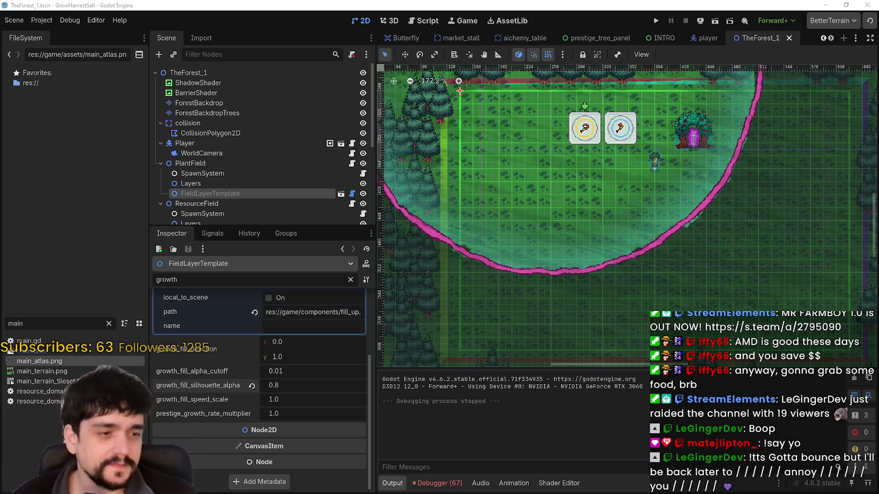
- Open the MR FARMBOY store page from its Steam discussions and scroll through it
key("alt+Tab")
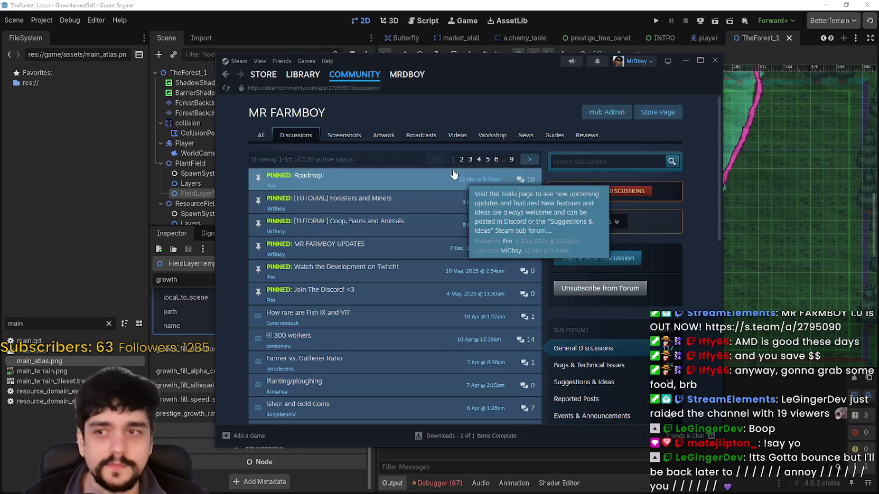
left_click(655, 113)
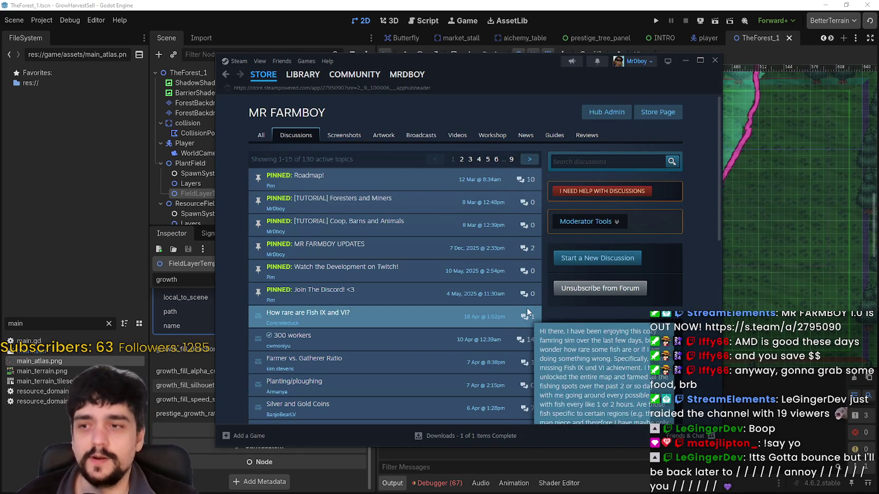
scroll(676, 292, "down", 2)
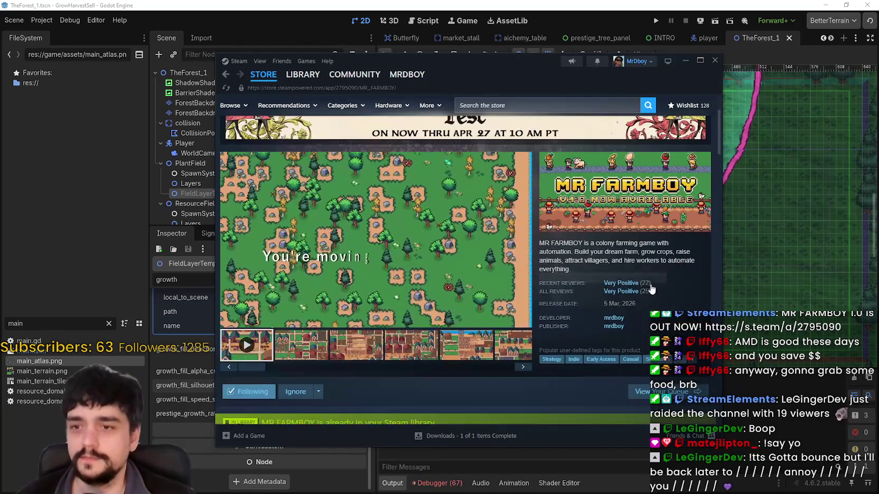
right_click(673, 300)
left_click(673, 292)
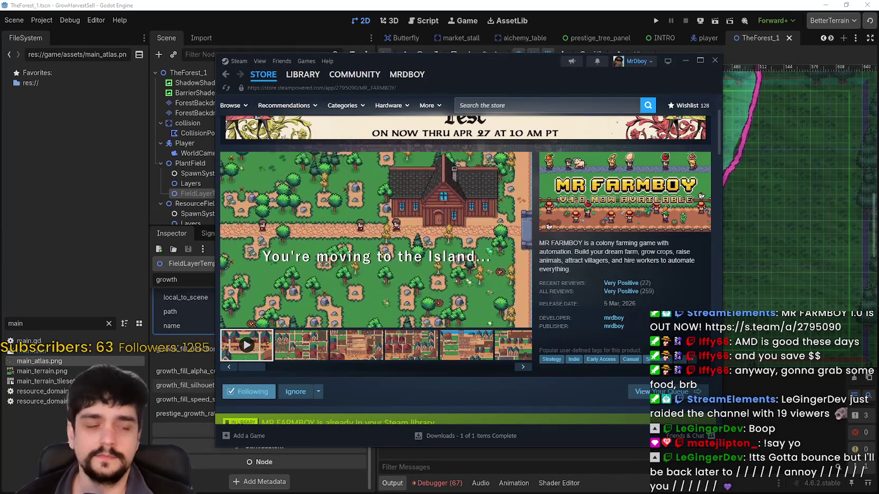
scroll(354, 262, "down", 5)
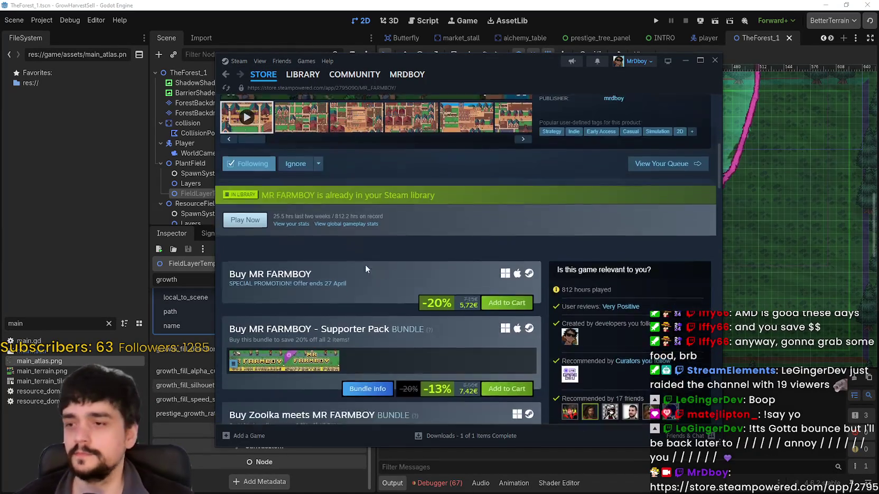
scroll(383, 361, "down", 6)
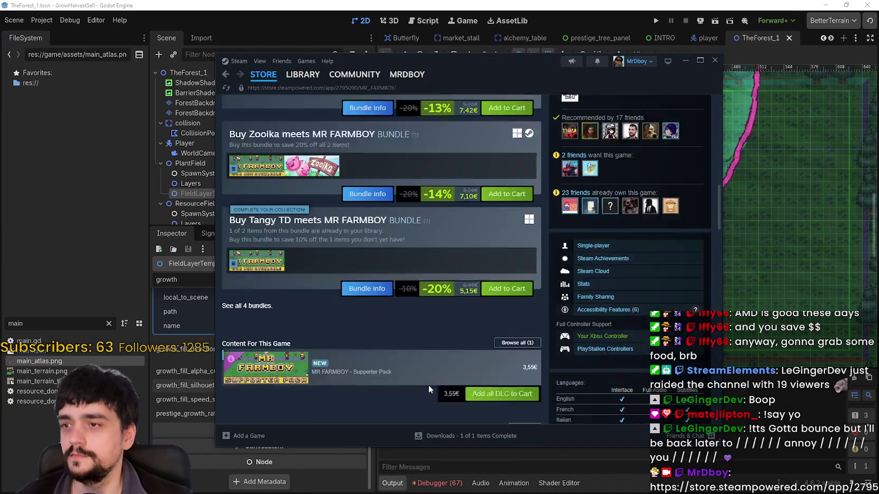
scroll(425, 352, "up", 10)
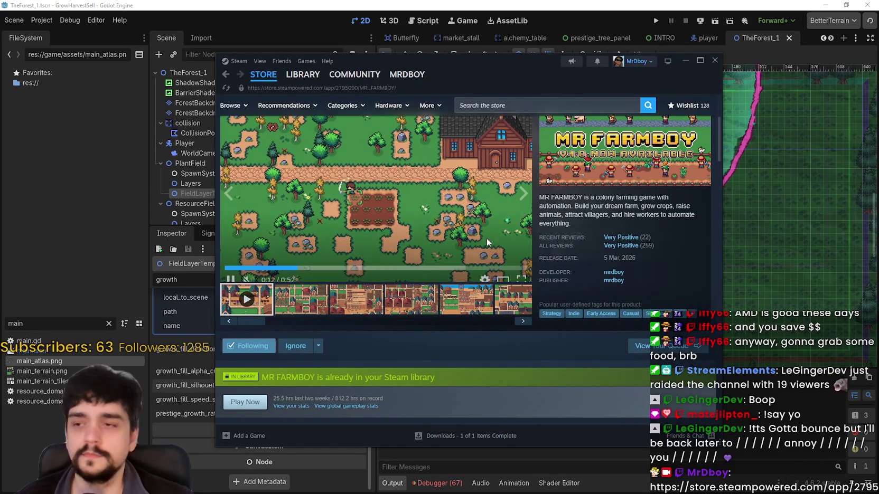
scroll(422, 312, "up", 1)
scroll(415, 317, "down", 1)
scroll(415, 317, "up", 1)
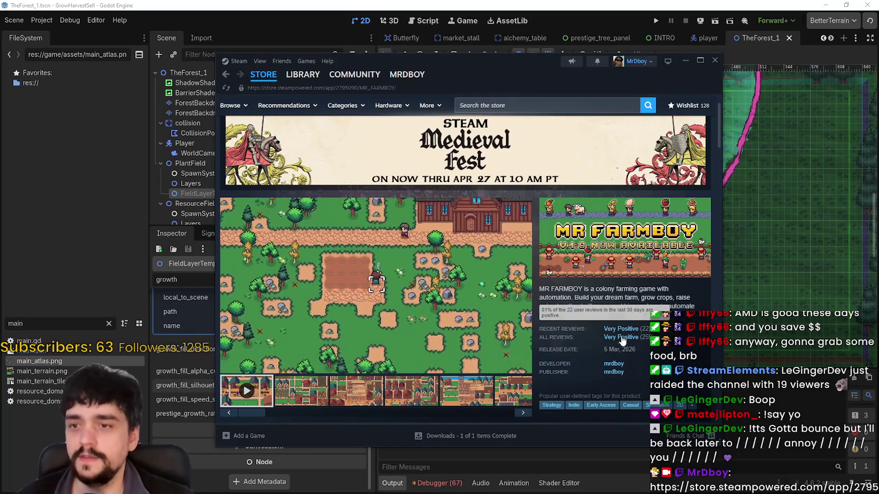
scroll(422, 317, "down", 1)
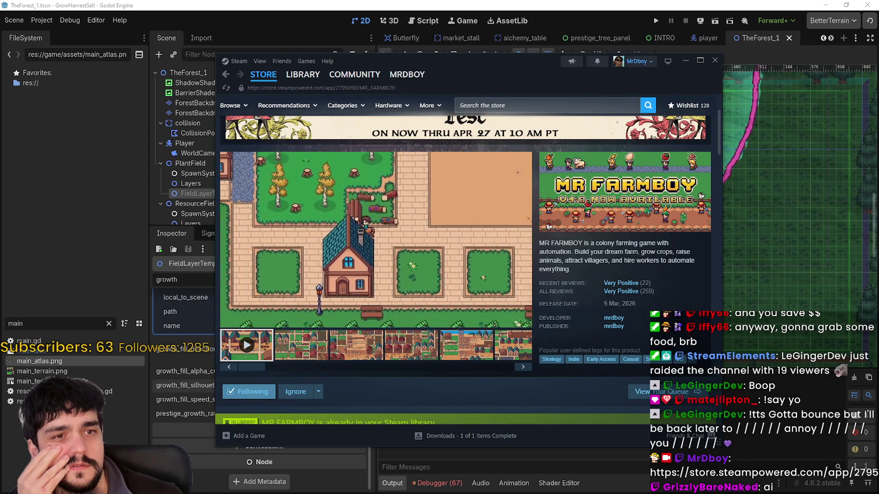
- Bring the pcgarage.ro 'AQIRYS Europa ARGB White' wishlist forward and scroll its components
key("alt+Tab")
left_click_drag(273, 78, 273, 26)
scroll(546, 298, "down", 3)
scroll(547, 296, "up", 4)
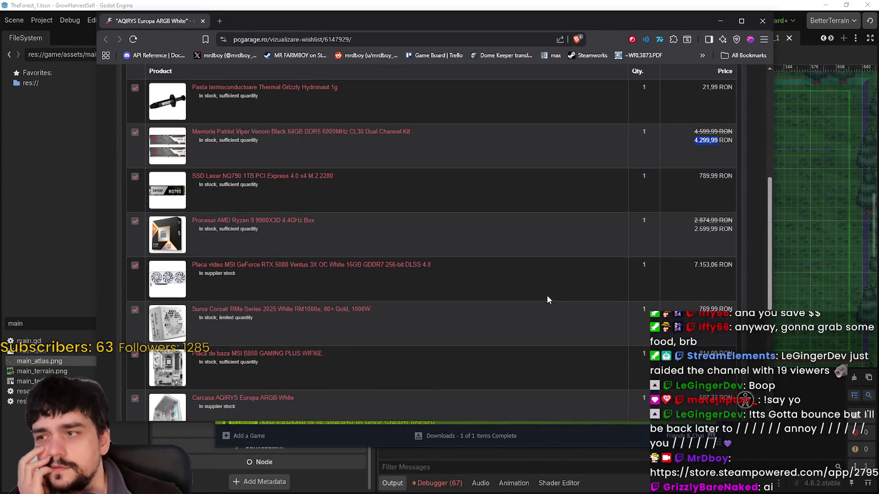
scroll(547, 299, "down", 3)
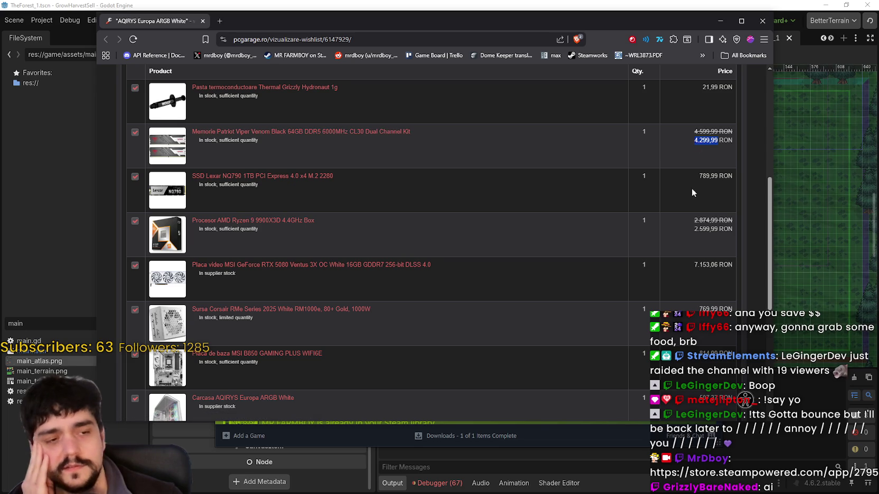
- Highlight the RTX 5080 price 7.153,06, then clear it and return to the list's top
left_click_drag(693, 265, 726, 262)
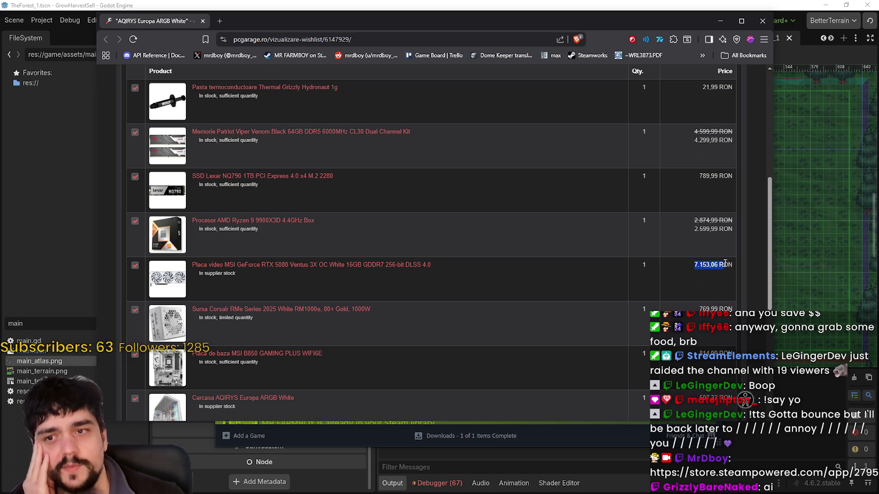
double_click(695, 266)
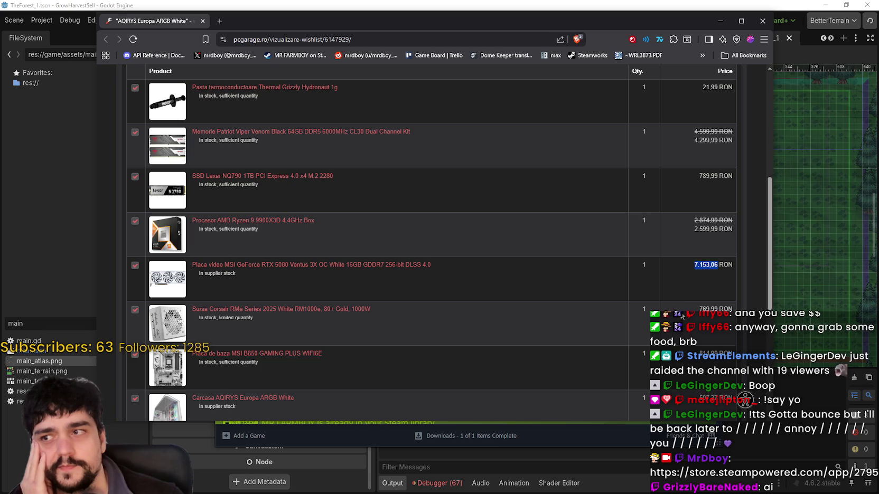
scroll(677, 303, "down", 1)
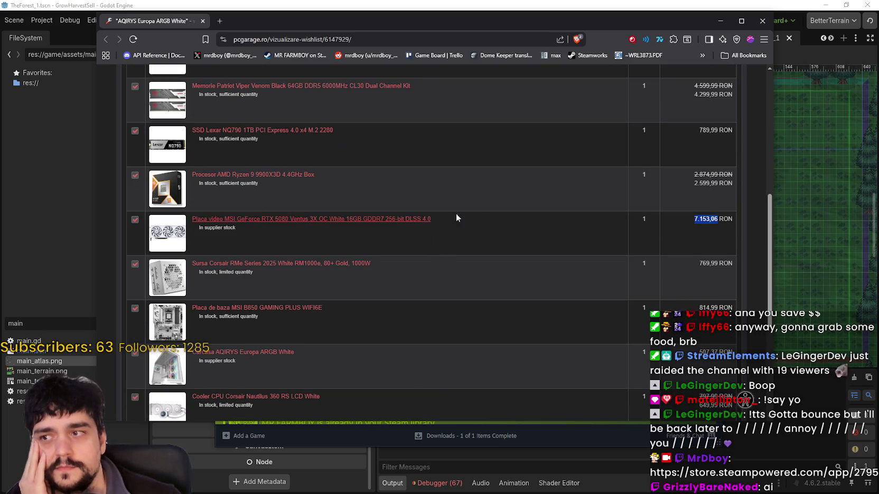
left_click(326, 190)
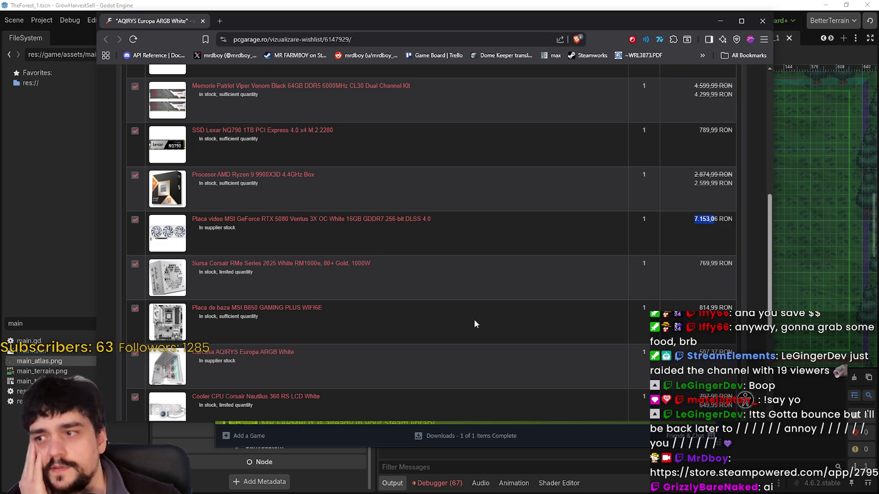
scroll(466, 327, "up", 5)
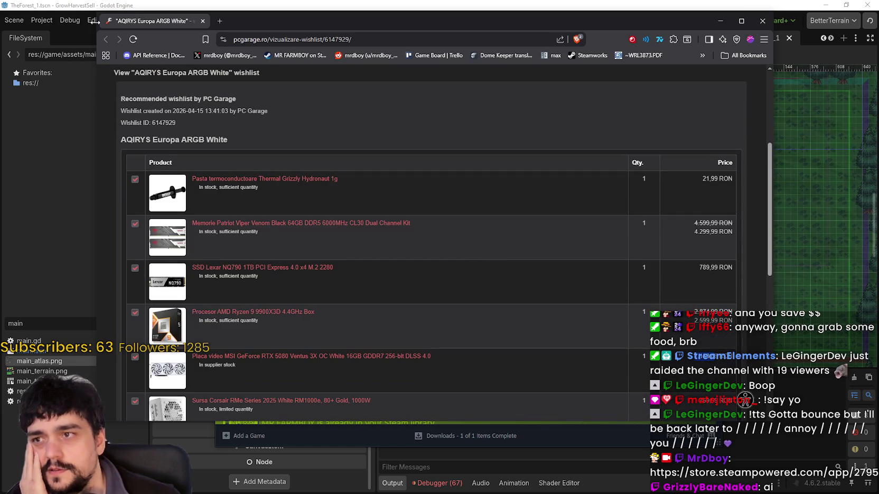
scroll(428, 164, "down", 8)
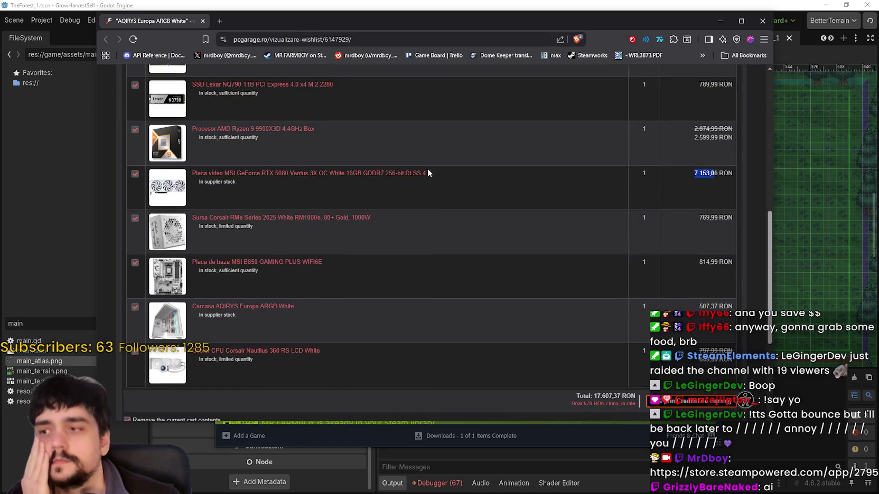
scroll(424, 165, "up", 8)
scroll(427, 161, "up", 5)
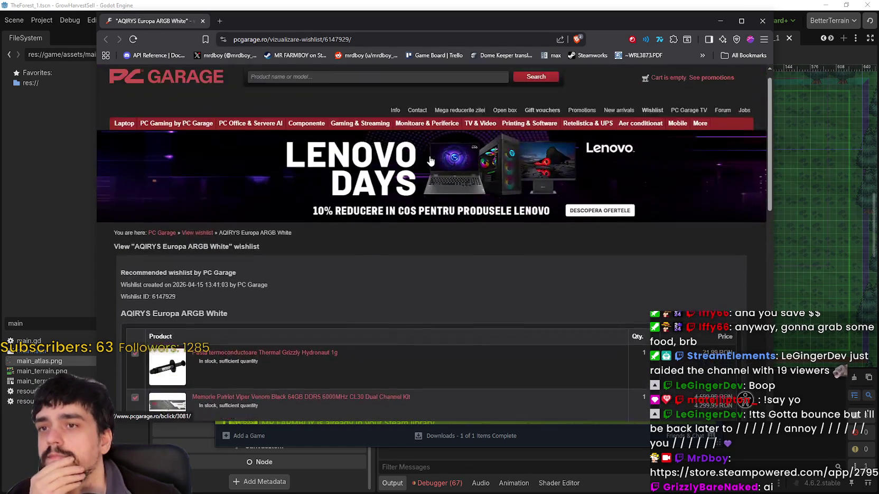
mouse_move(181, 96)
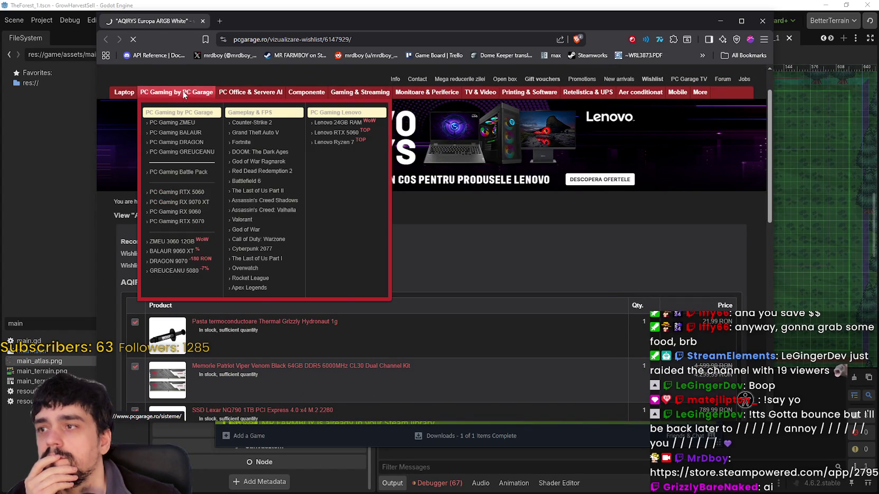
- Browse the PC Gaming by PC Garage systems and open the PC Gaming ZMEU listing
scroll(370, 211, "down", 3)
scroll(709, 300, "down", 2)
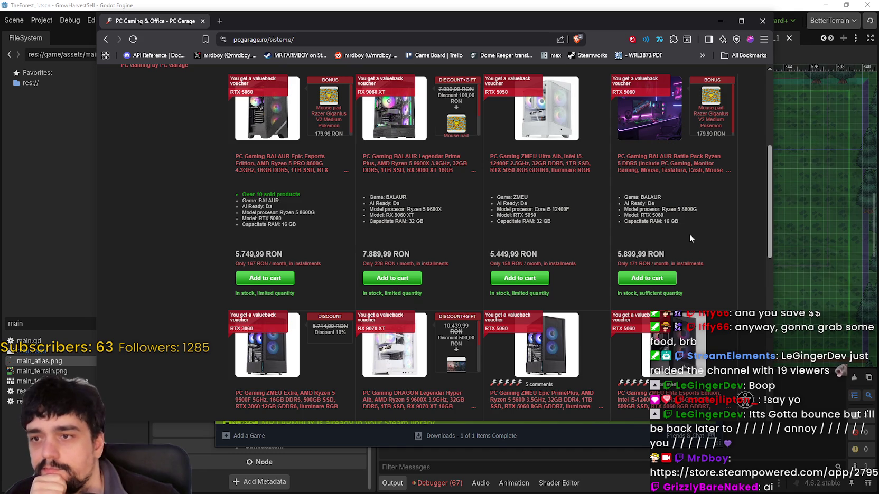
scroll(690, 238, "down", 3)
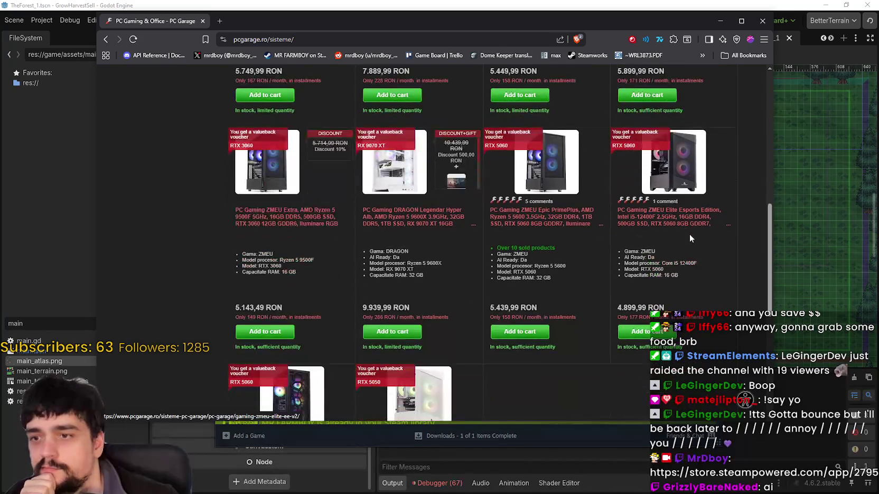
scroll(690, 240, "up", 4)
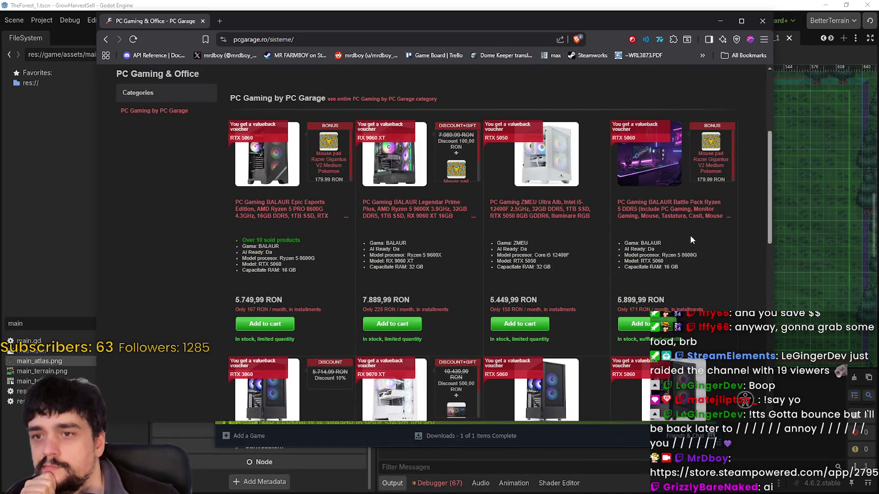
scroll(689, 235, "down", 5)
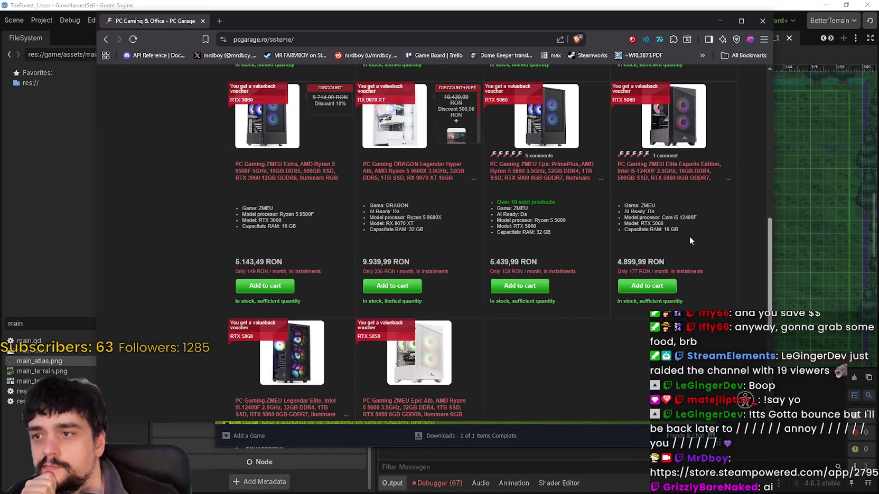
scroll(689, 241, "down", 3)
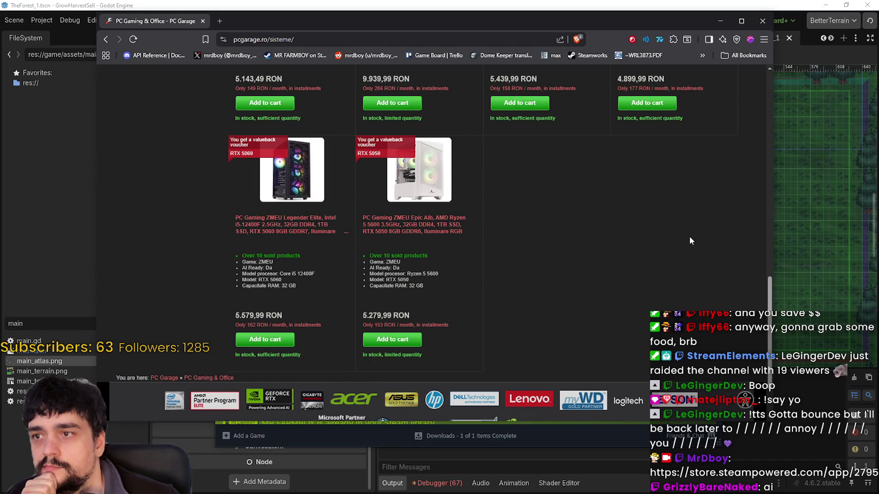
scroll(689, 241, "up", 10)
scroll(686, 243, "up", 2)
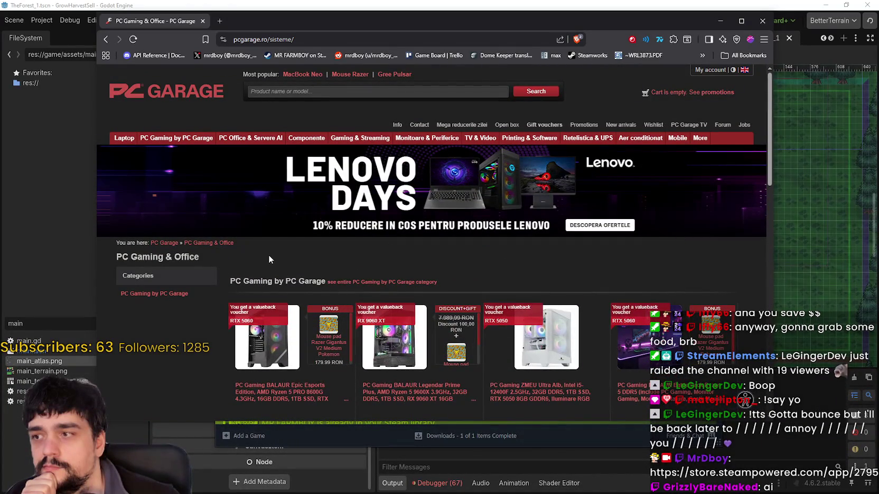
mouse_move(179, 141)
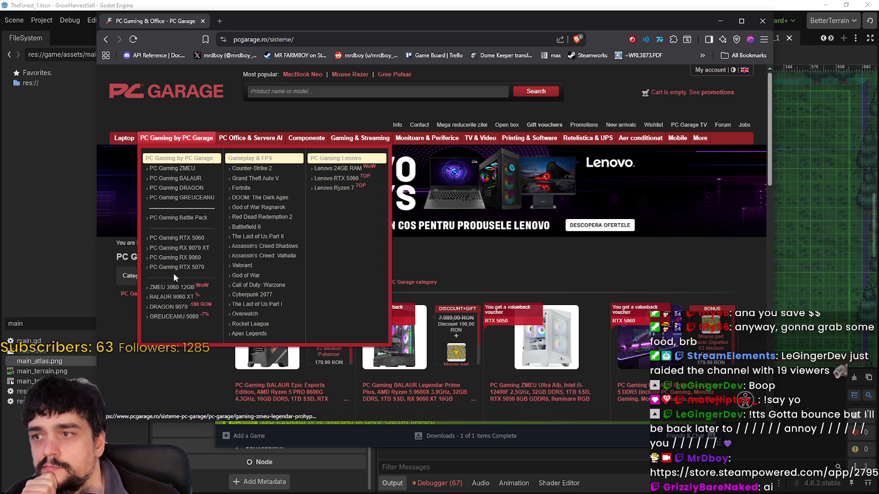
left_click(170, 168)
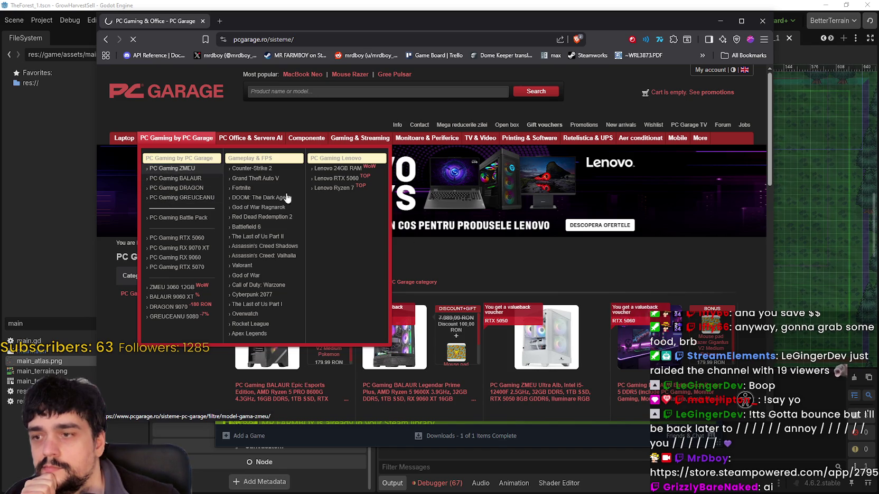
scroll(424, 320, "down", 5)
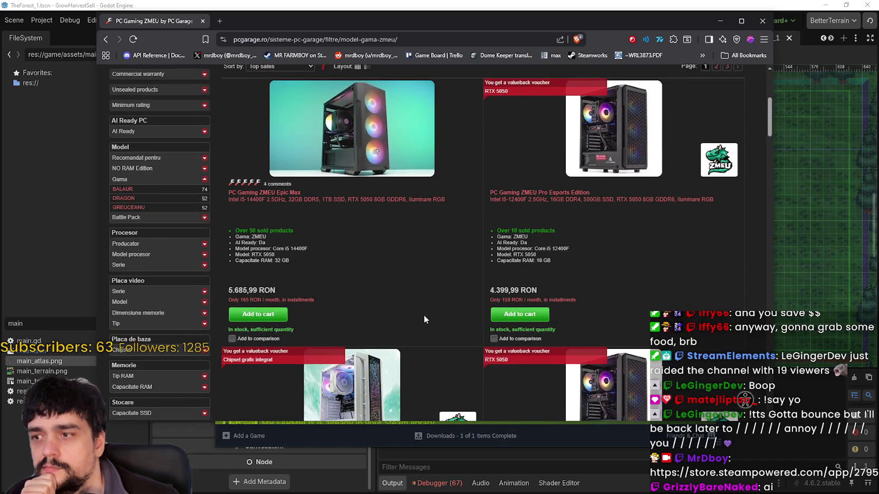
scroll(418, 266, "down", 6)
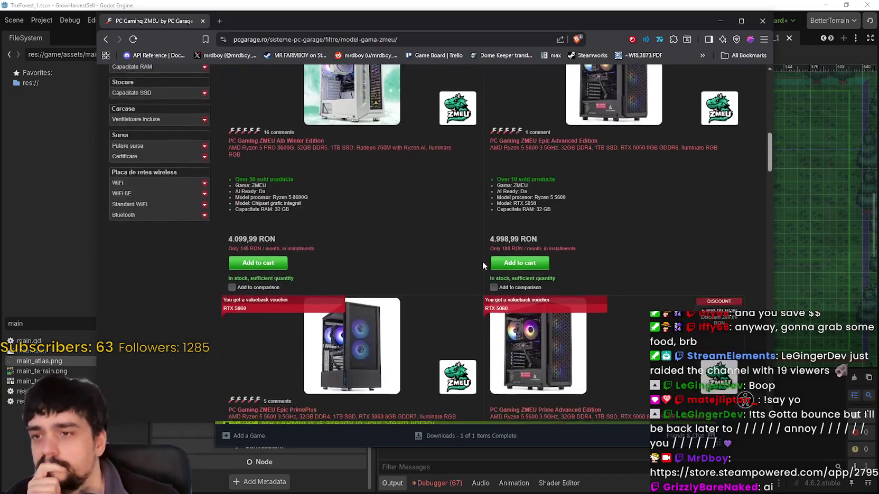
scroll(482, 261, "down", 8)
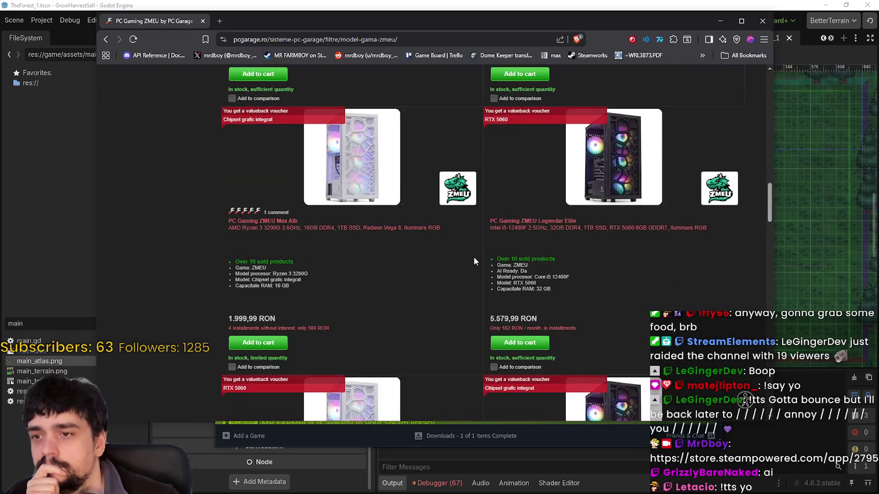
scroll(474, 257, "down", 8)
scroll(767, 302, "down", 10)
mouse_move(767, 302)
left_mouse_down()
mouse_move(769, 319)
mouse_move(773, 291)
left_mouse_up()
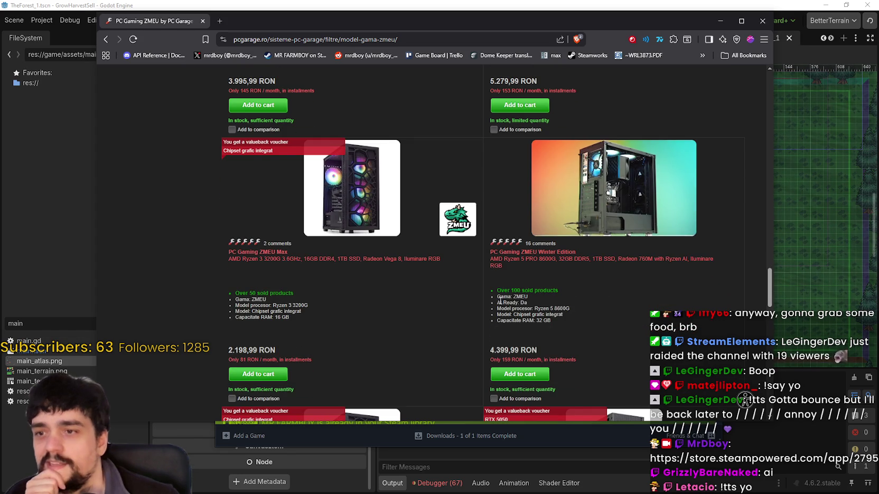
left_click_drag(503, 303, 527, 303)
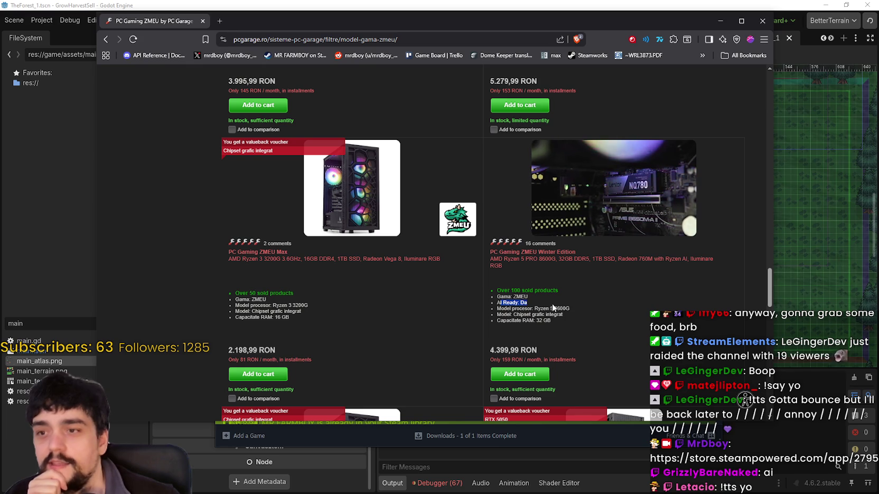
left_click(599, 316)
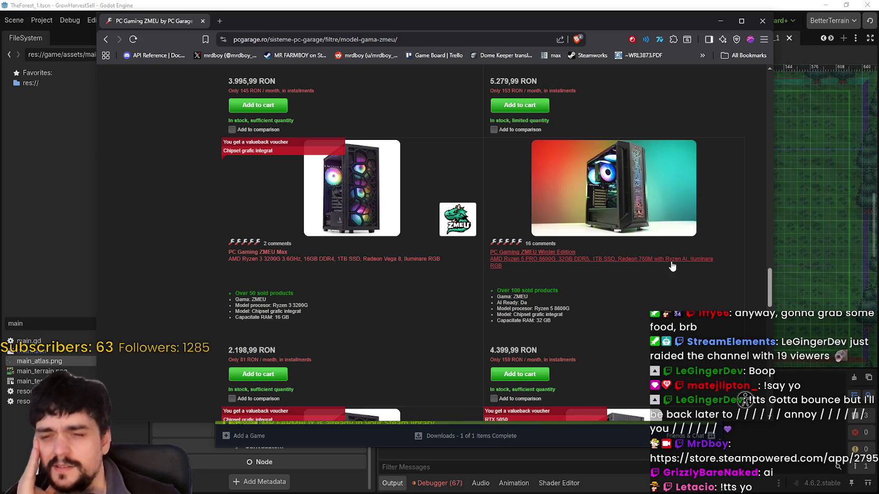
scroll(776, 300, "down", 2)
scroll(776, 300, "down", 12)
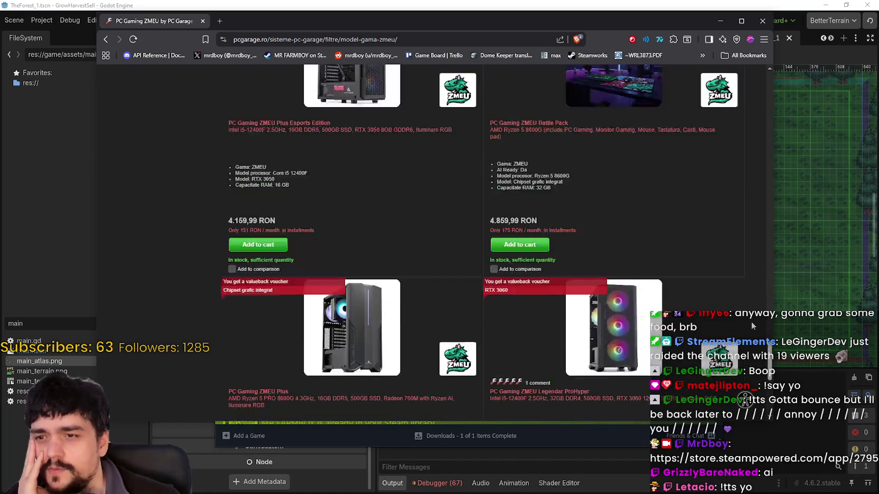
scroll(756, 349, "up", 15)
left_click(332, 90)
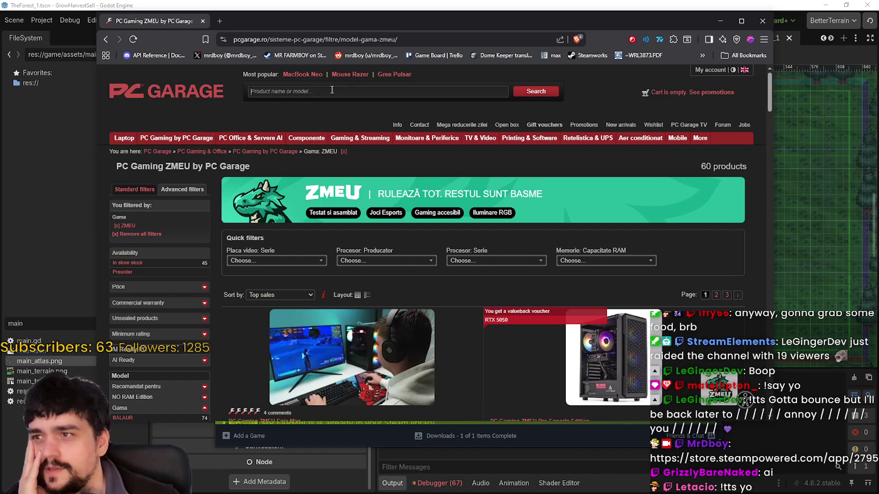
- Return to the PC Gaming & Office systems page, then pick PC Gaming Battle Pack from the menu
left_click(104, 39)
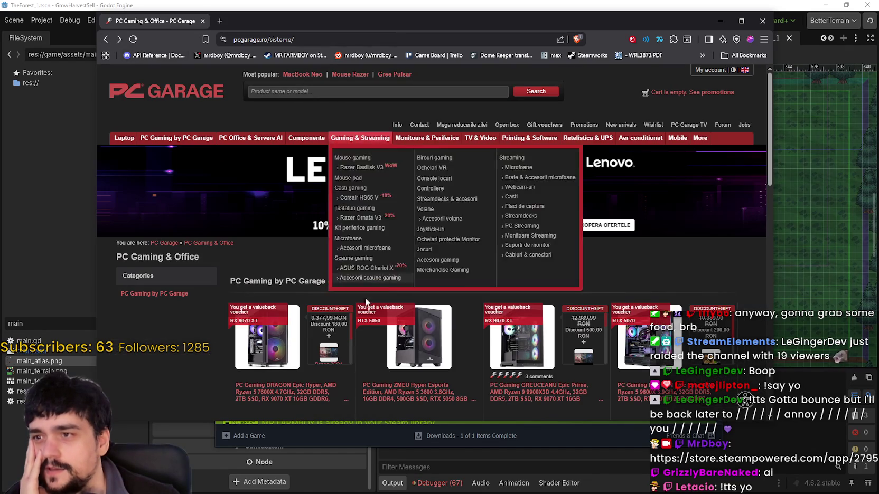
scroll(317, 343, "down", 4)
scroll(327, 306, "down", 1)
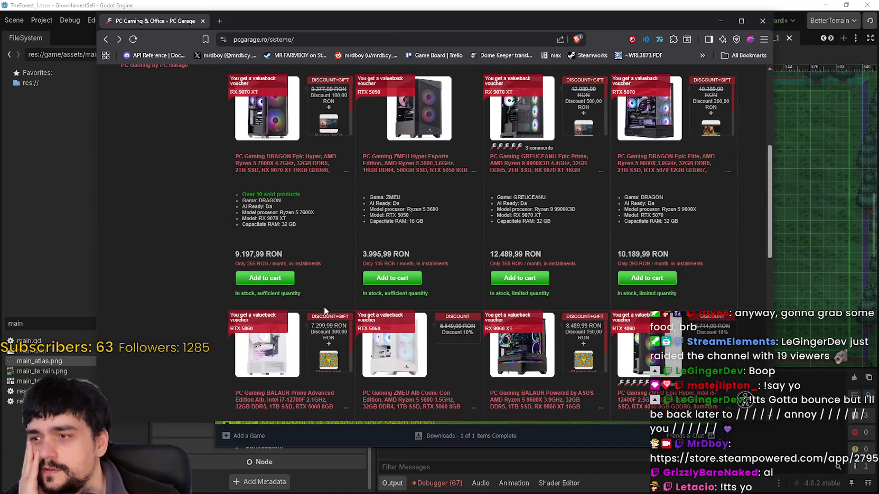
scroll(324, 306, "up", 3)
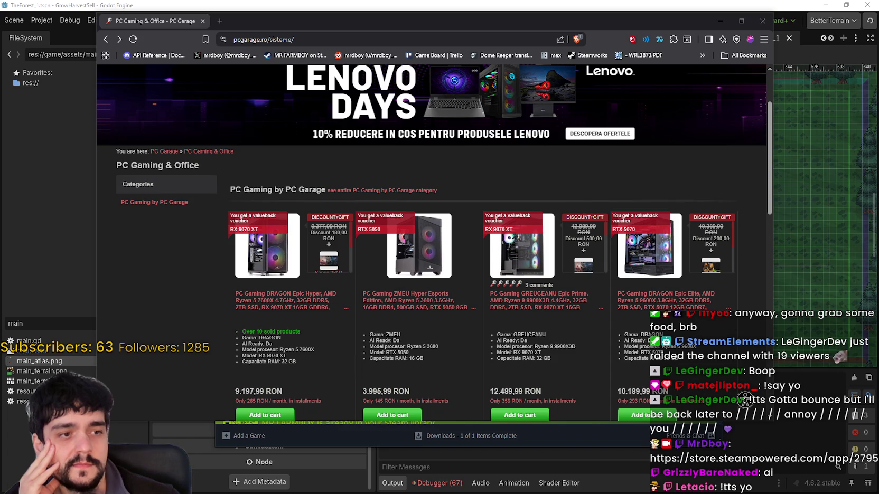
scroll(605, 190, "down", 1)
scroll(431, 211, "up", 2)
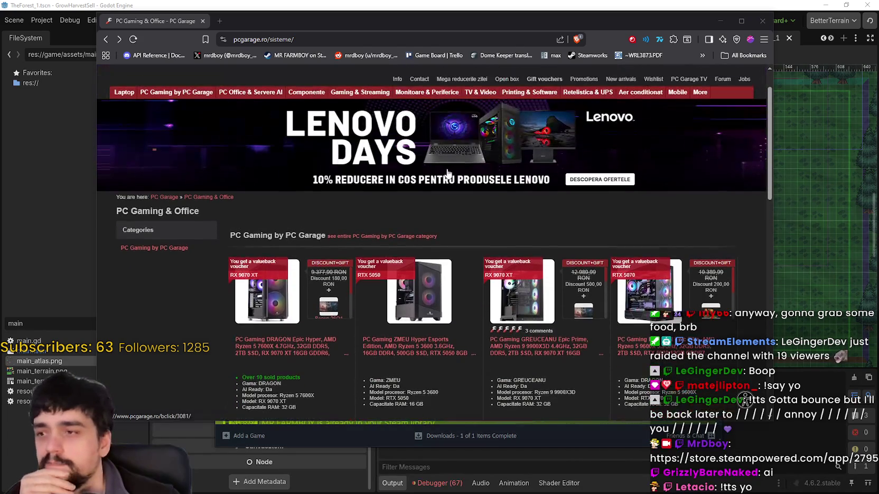
mouse_move(168, 91)
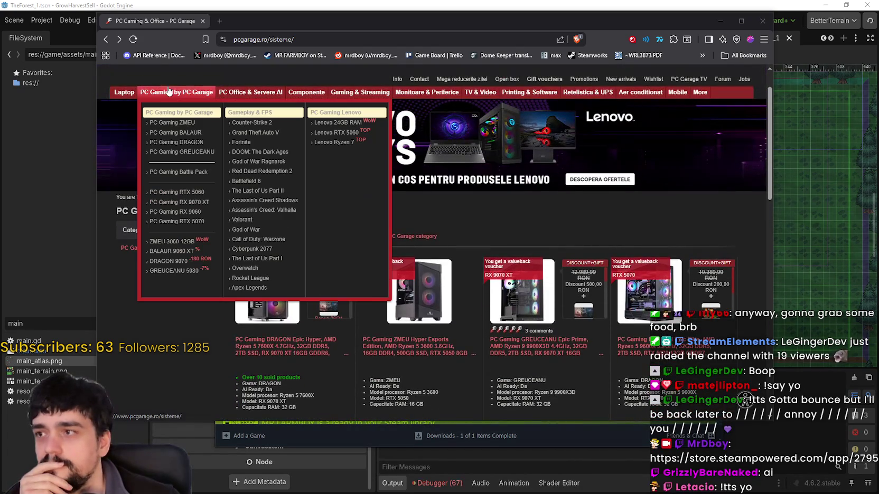
left_click(193, 177)
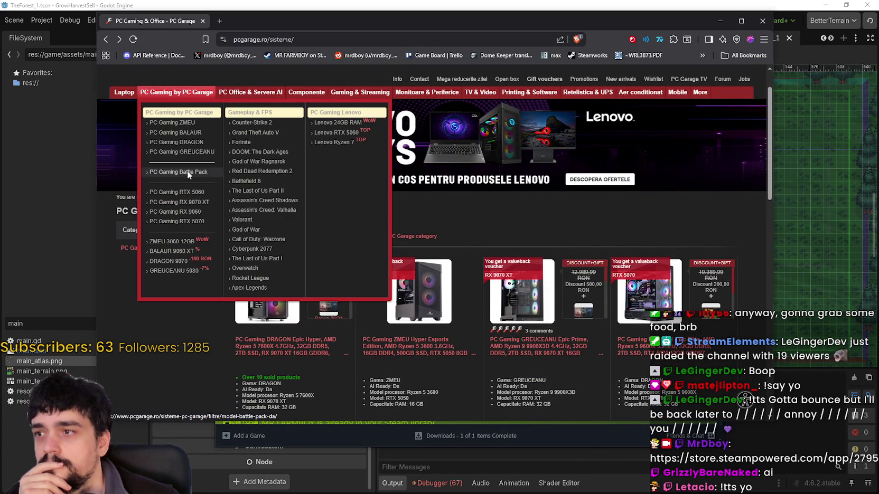
- Look through the 7 Battle Pack bundles, including BALAUR and ZMEU, then scan the top menu categories
scroll(535, 215, "down", 3)
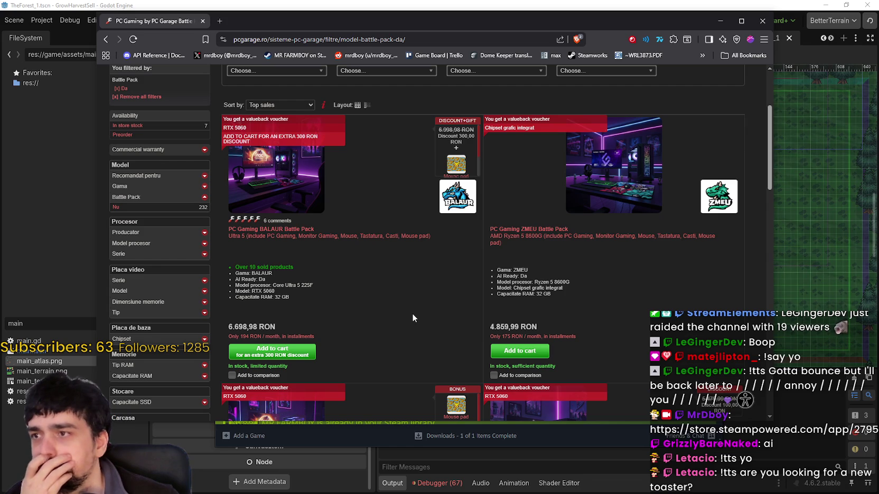
scroll(397, 296, "down", 3)
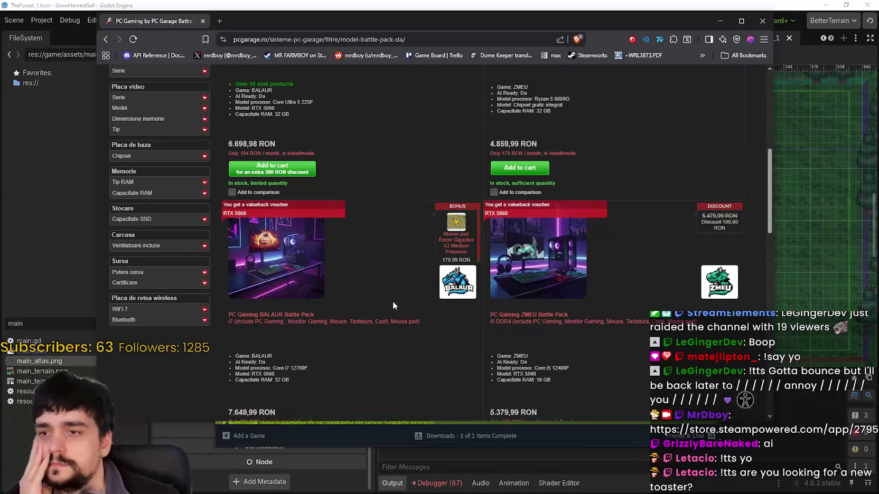
scroll(397, 300, "up", 6)
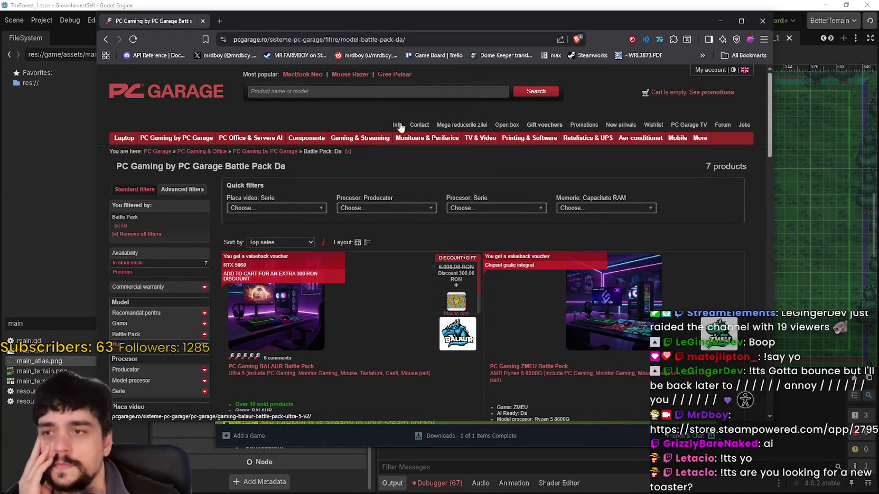
mouse_move(170, 142)
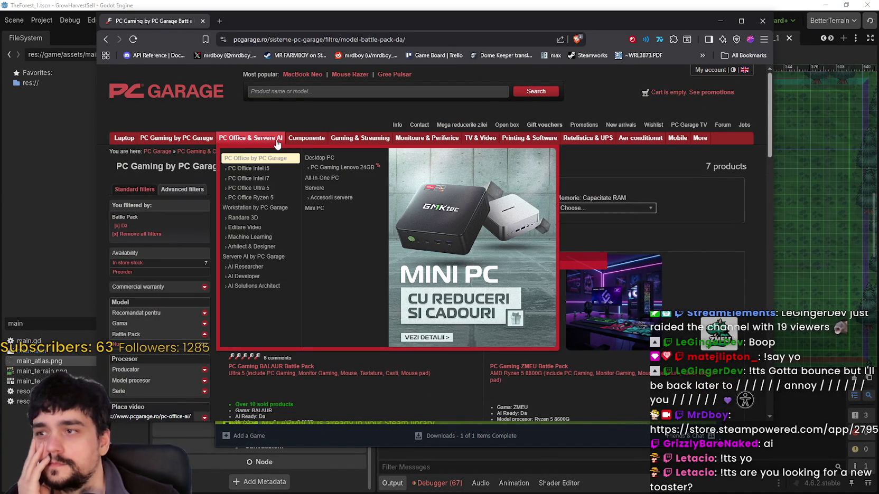
mouse_move(319, 141)
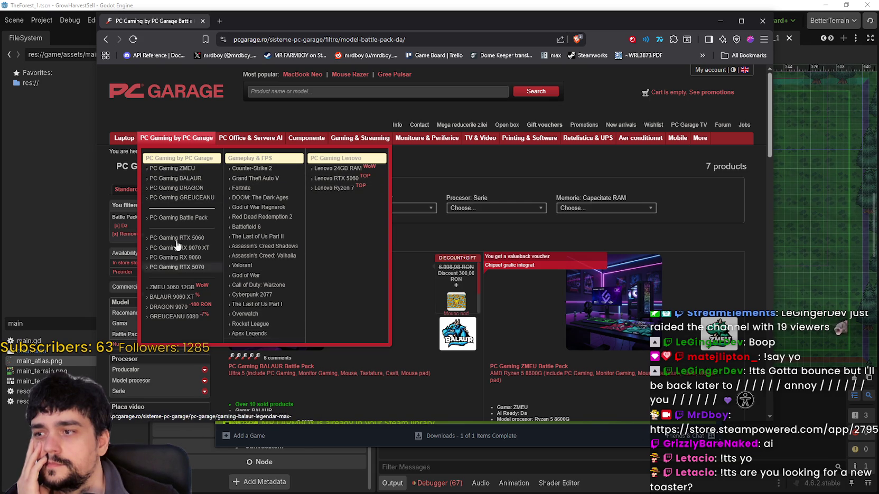
- Search the store for 5090 and highlight the first card's 19.919,99 RON price
left_click(323, 91)
type("5090")
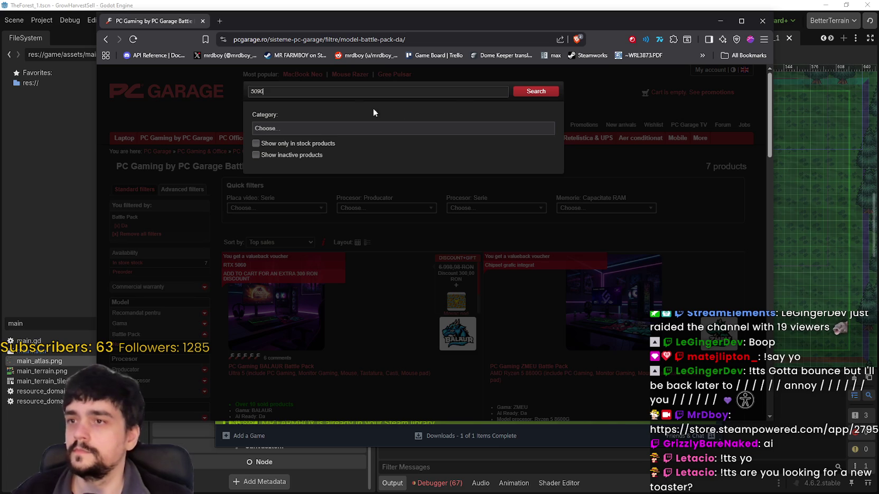
left_click(536, 94)
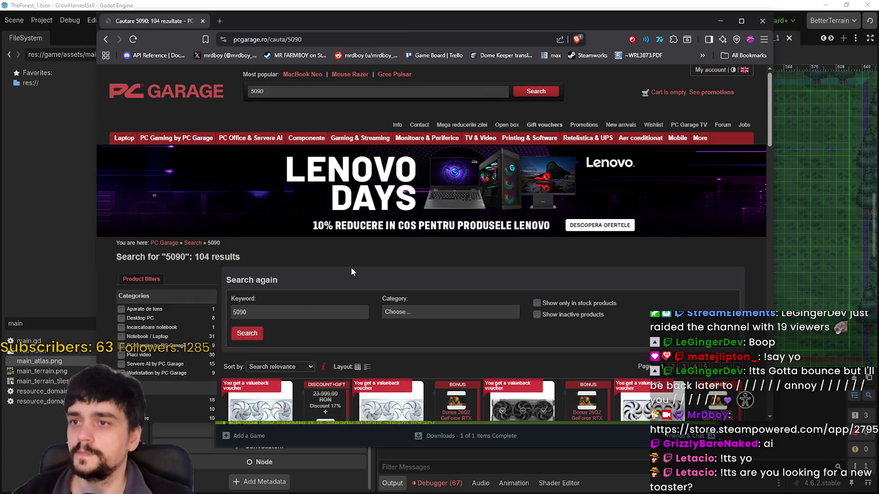
scroll(351, 267, "down", 3)
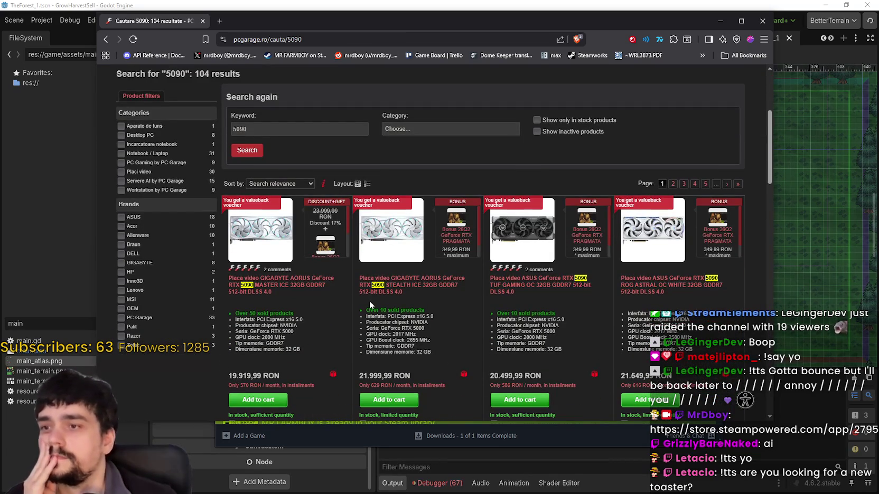
scroll(497, 328, "down", 1)
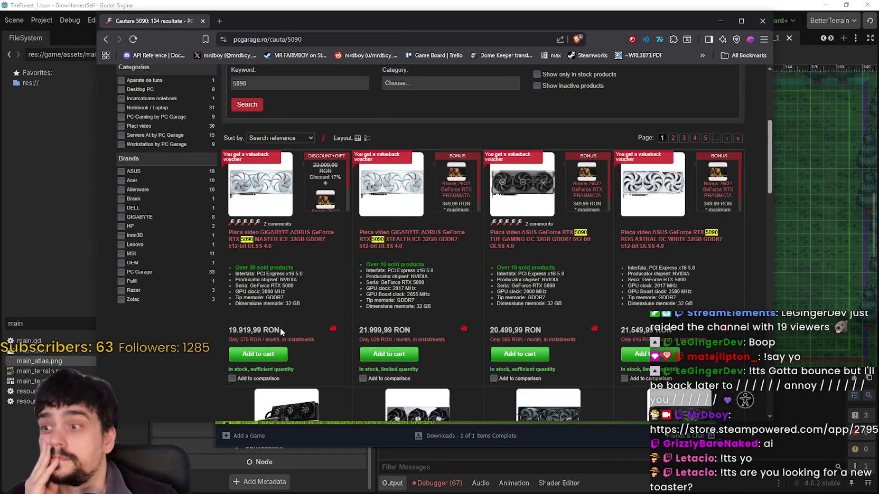
left_click_drag(279, 330, 217, 331)
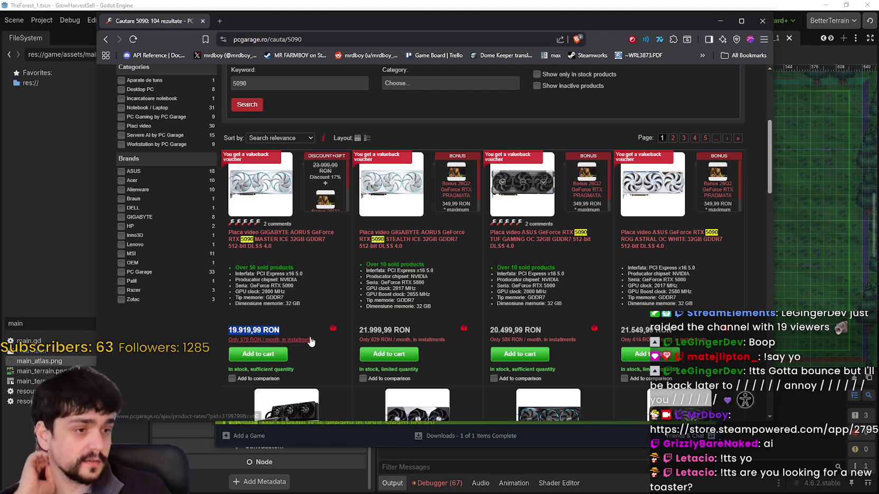
- Switch windows briefly, then scroll further down the 5090 results
key("alt+Tab")
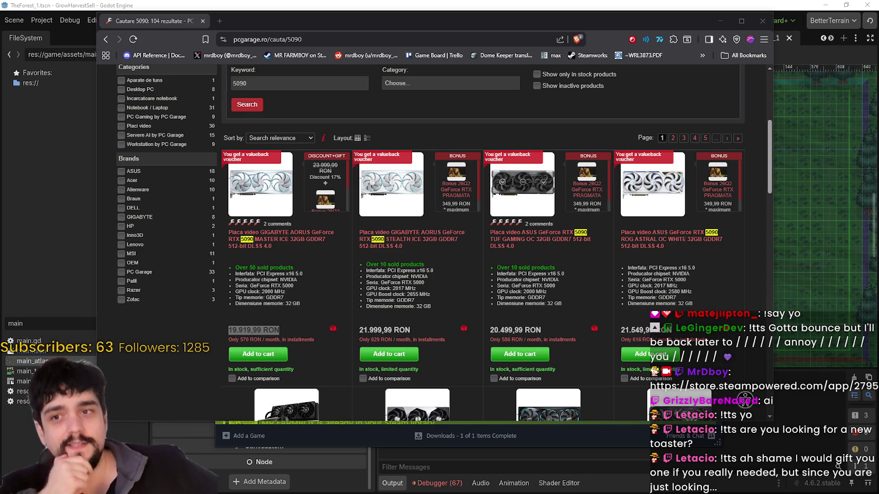
scroll(415, 276, "down", 3)
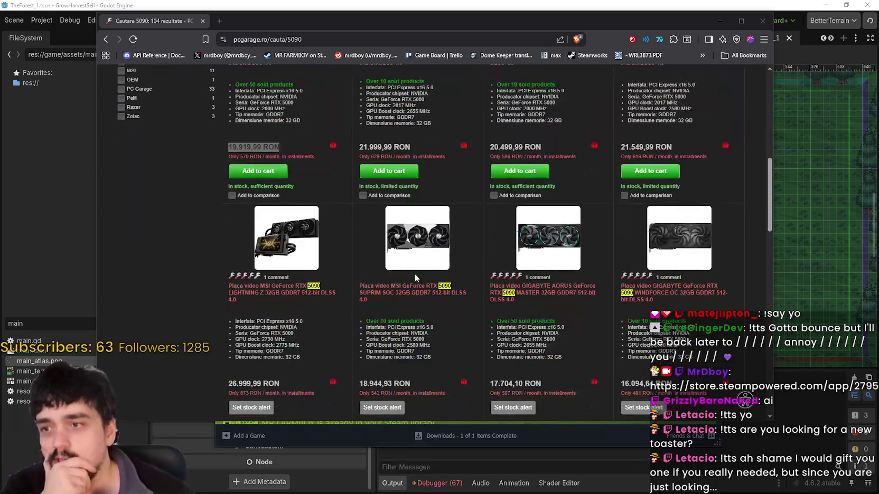
scroll(414, 273, "down", 8)
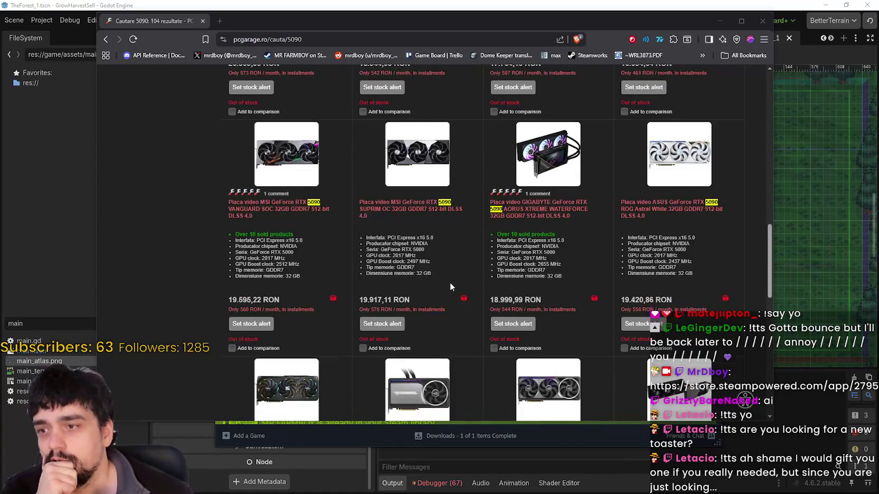
scroll(449, 283, "down", 6)
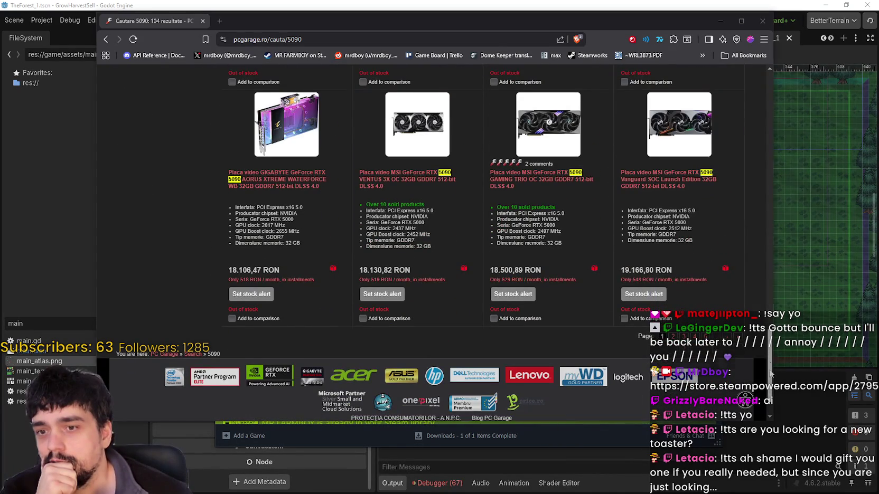
left_click_drag(769, 366, 732, 107)
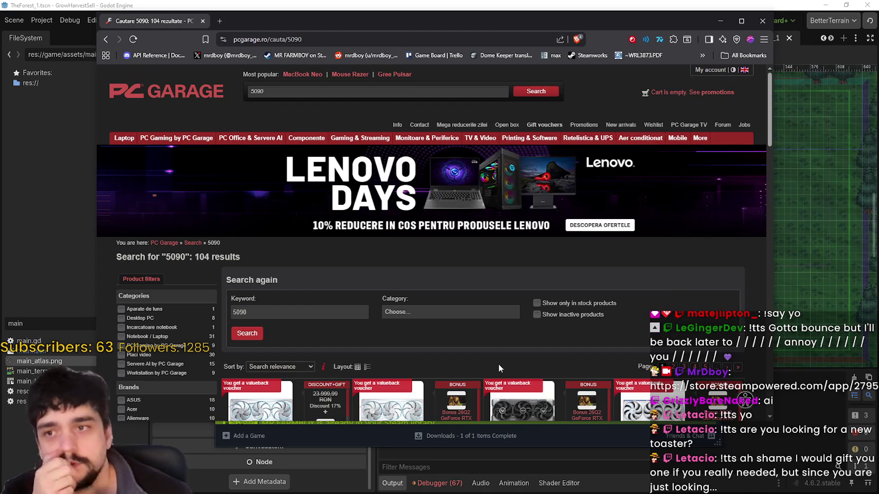
- Scroll through the PC Gaming RX 9070 XT listings, then close the browser window
mouse_move(170, 138)
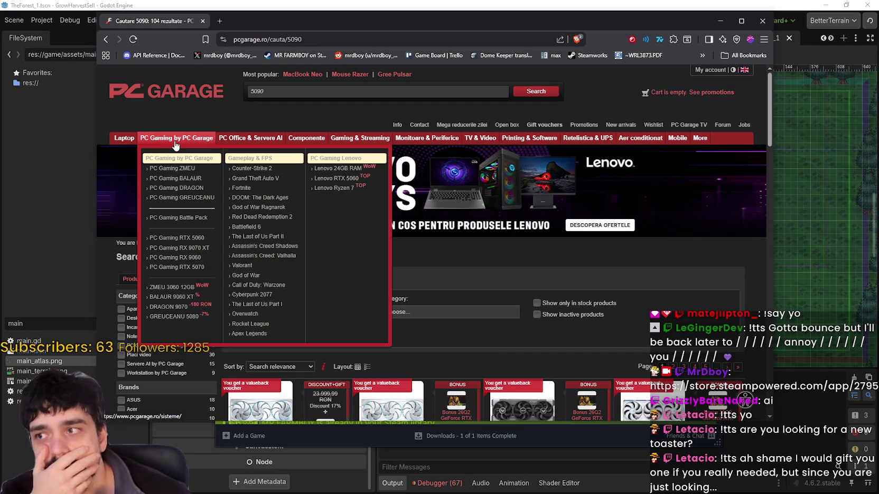
left_click(197, 251)
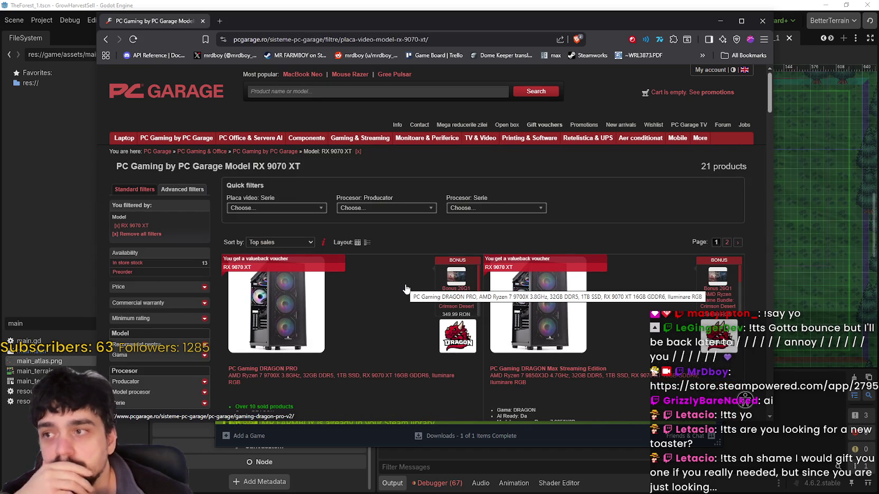
scroll(404, 289, "down", 3)
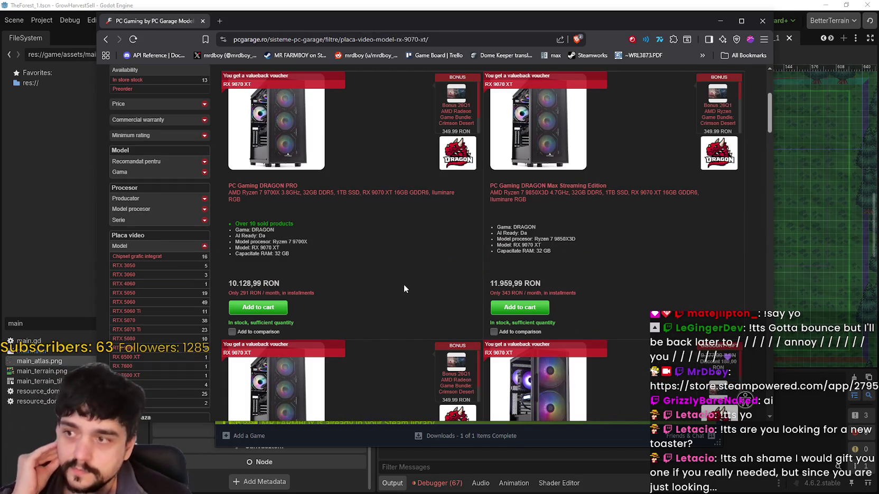
scroll(404, 286, "down", 4)
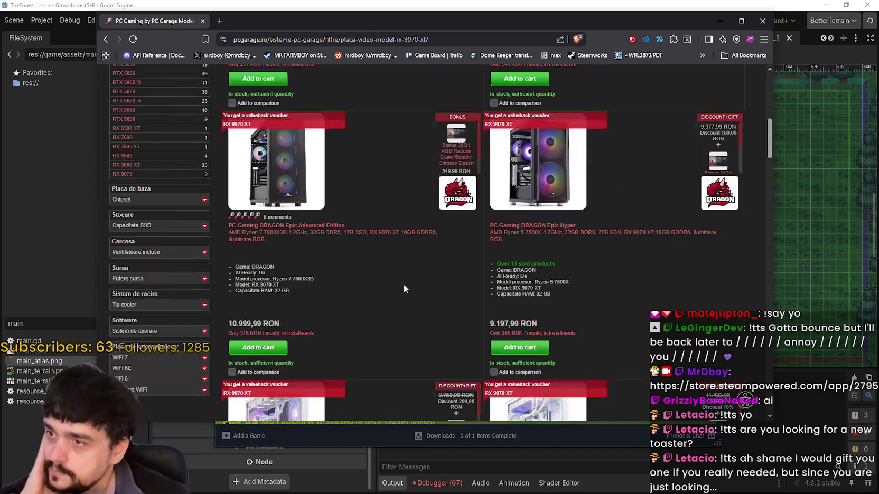
scroll(405, 288, "down", 4)
scroll(404, 290, "down", 8)
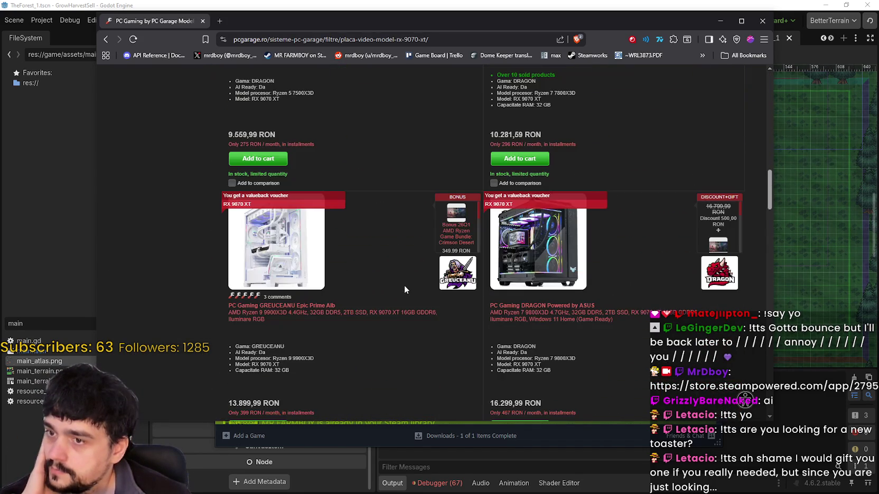
scroll(403, 286, "down", 4)
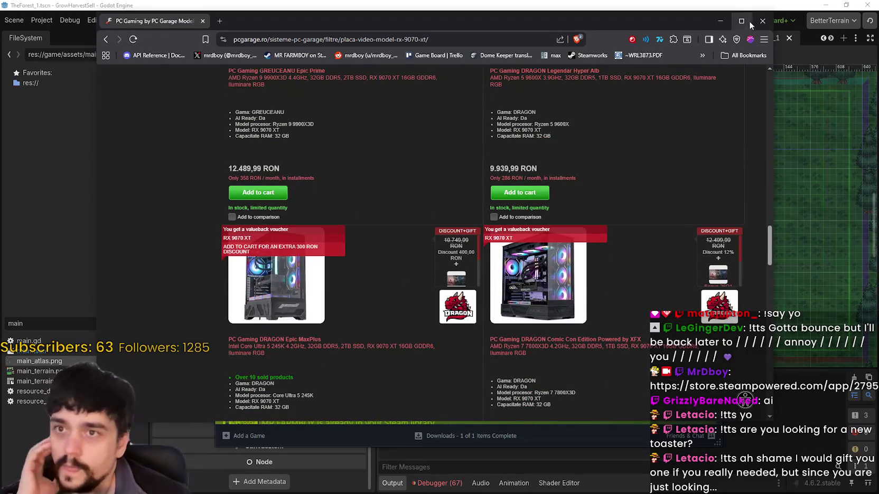
left_click(762, 20)
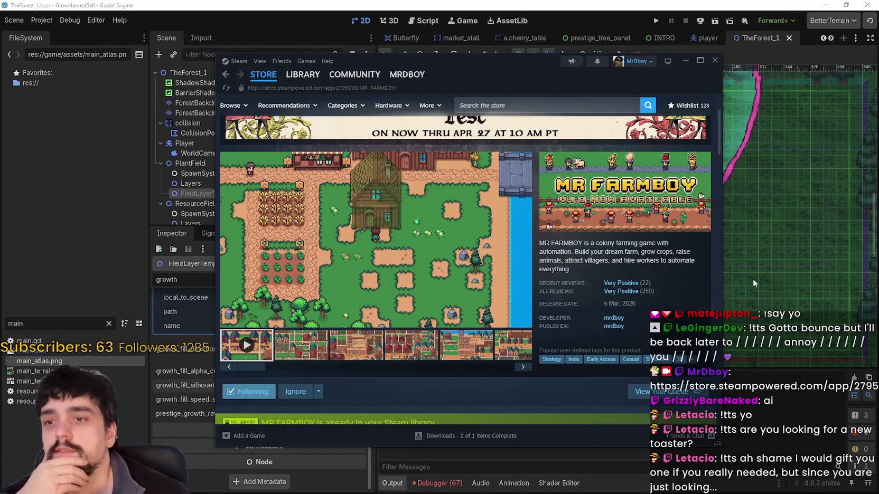
- Return to the Godot editor's forest canvas and run the Harvest Mage project
left_click(757, 296)
scroll(589, 256, "down", 1)
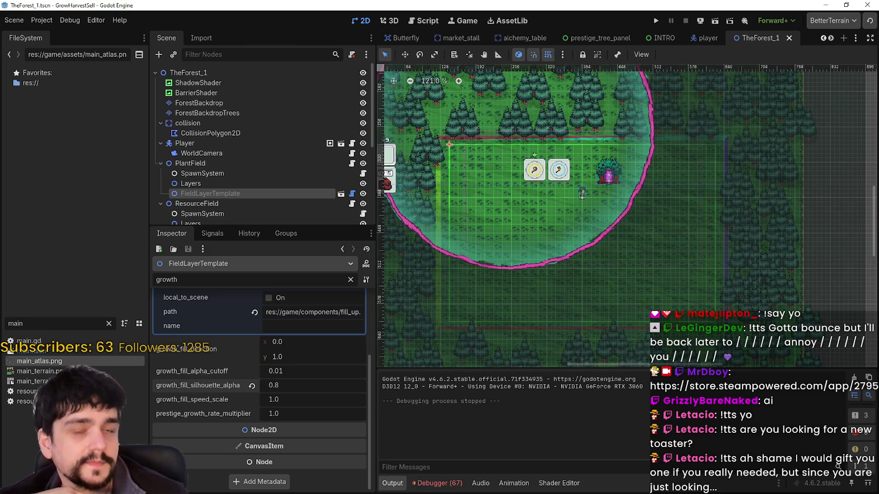
scroll(589, 264, "up", 4)
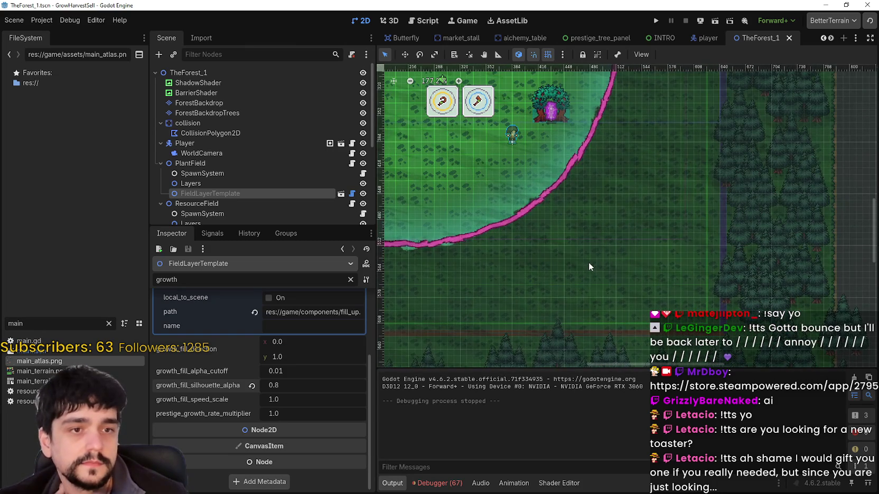
left_click(655, 21)
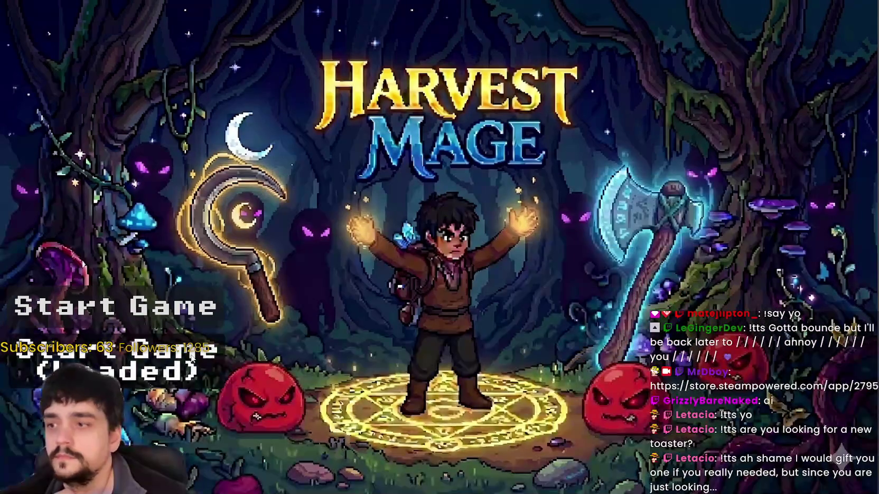
- Start a new game, walk to the portal and travel to The Forest stage
left_click(192, 358)
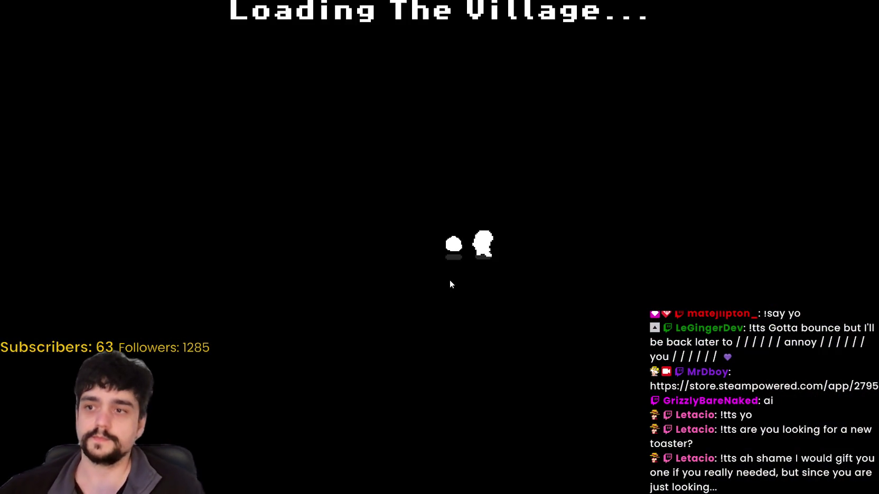
key("w")
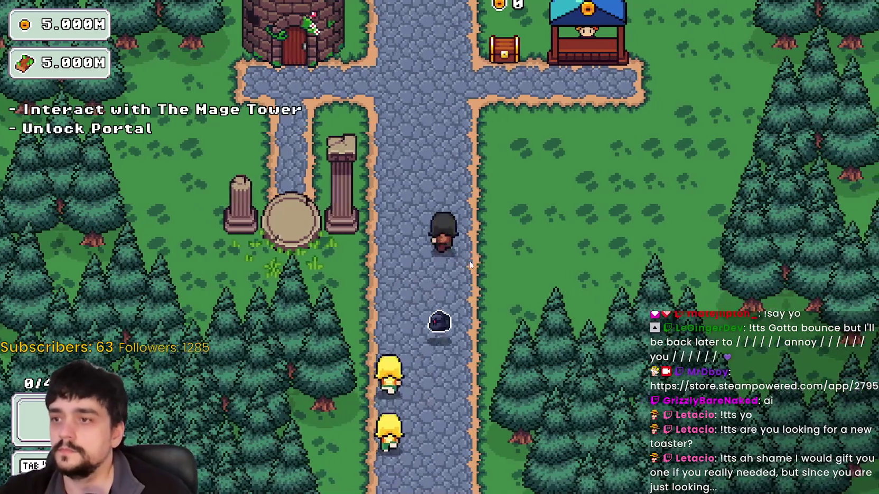
key("w")
key("e")
key("Escape")
key("s")
key("e")
left_click(231, 414)
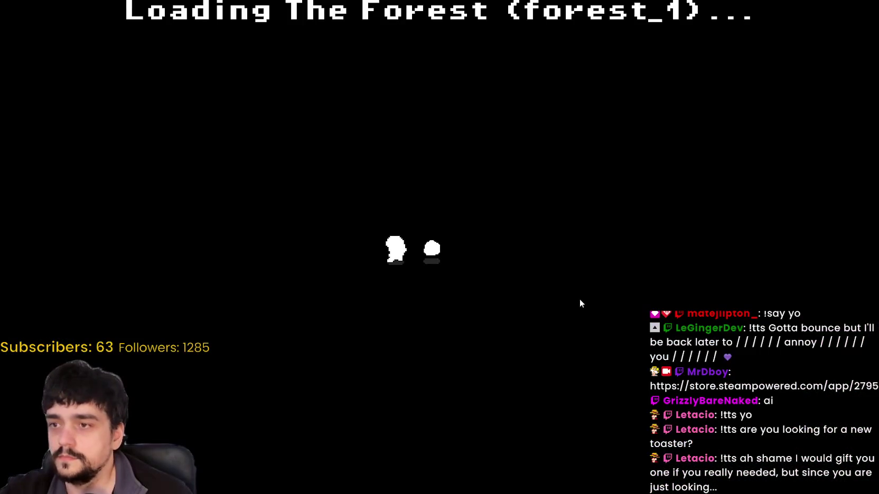
- Walk through the forest field and harvest the blue flowers
key("d")
key("s")
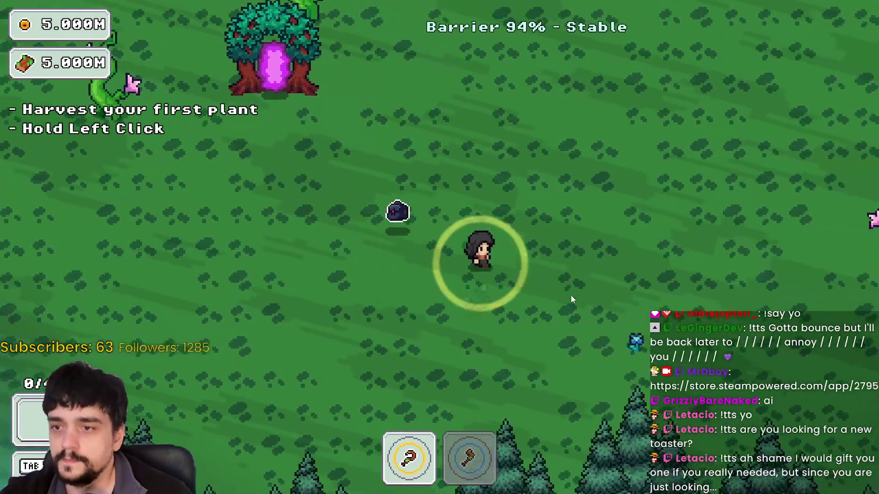
key("w")
key("a")
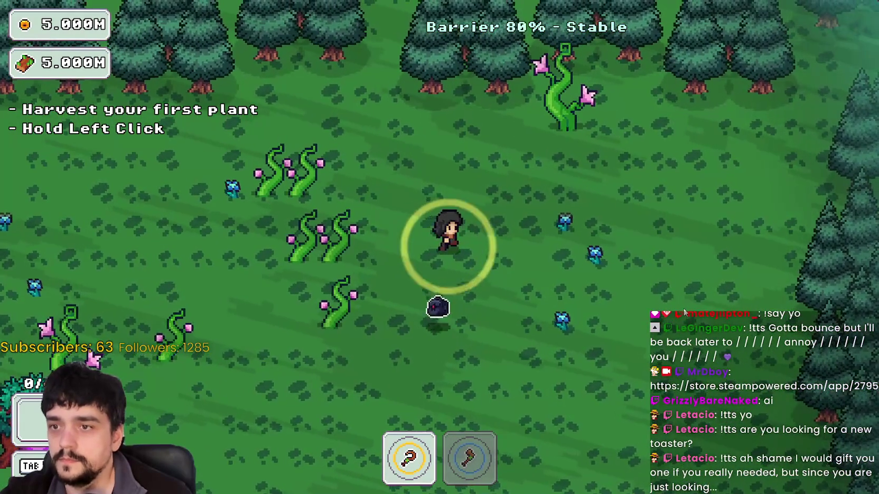
key("d")
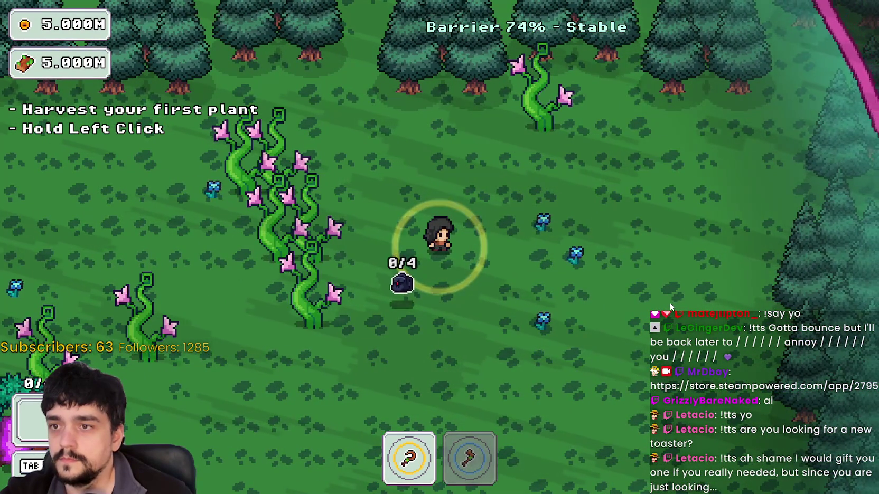
key("d")
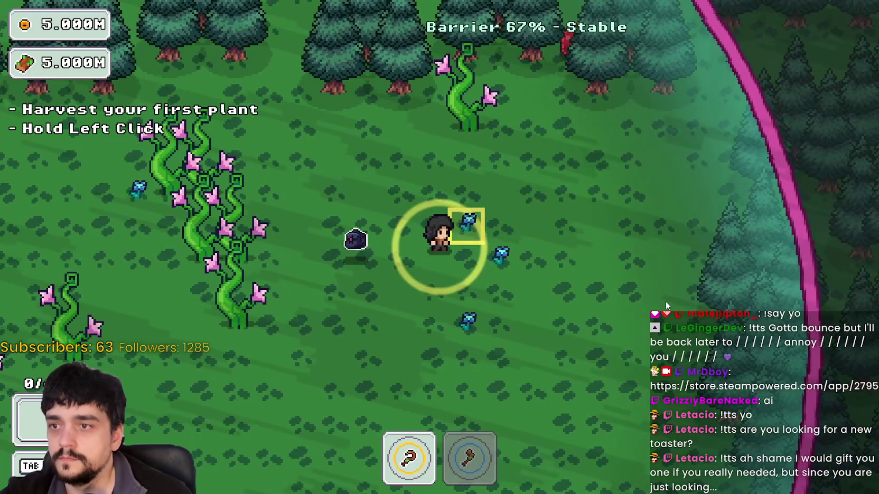
key("a")
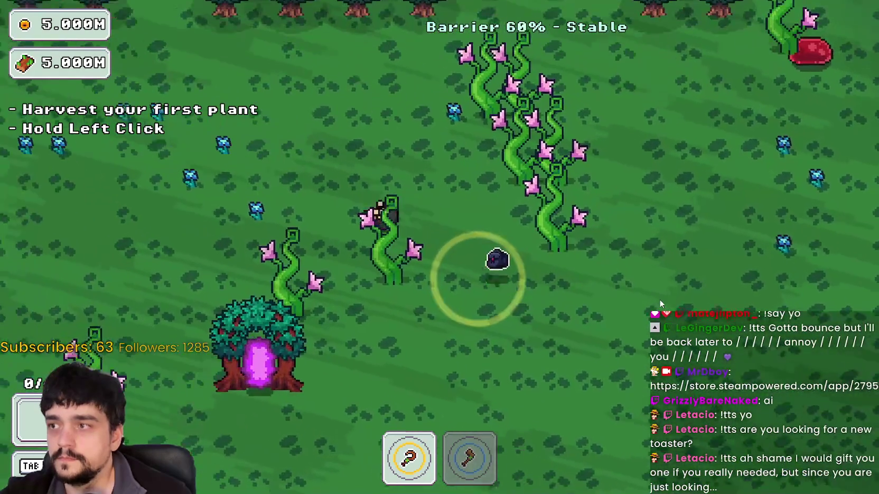
key("a")
key("w")
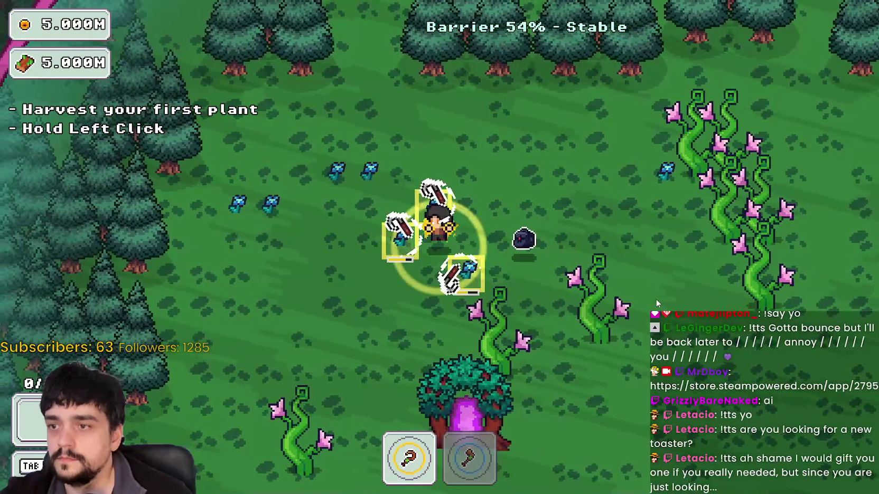
left_click(656, 299)
- Walk left, switch to the second tool for the slime, then quit with F8
key("a")
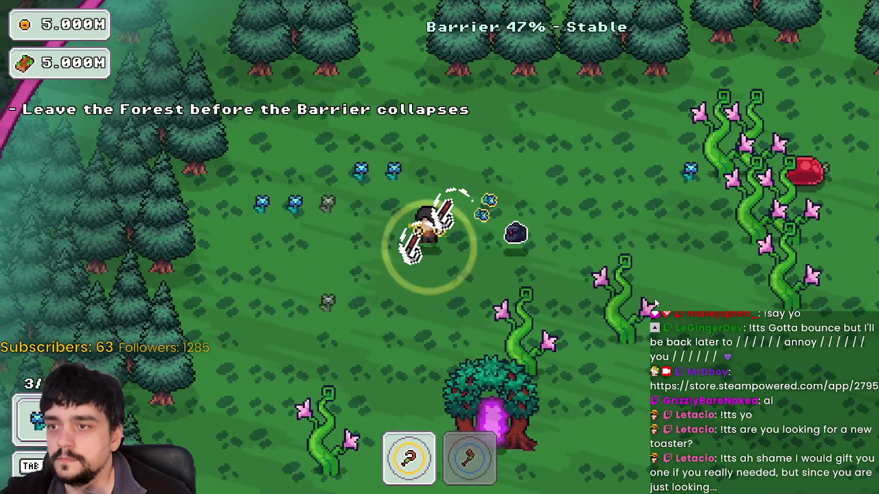
key("a")
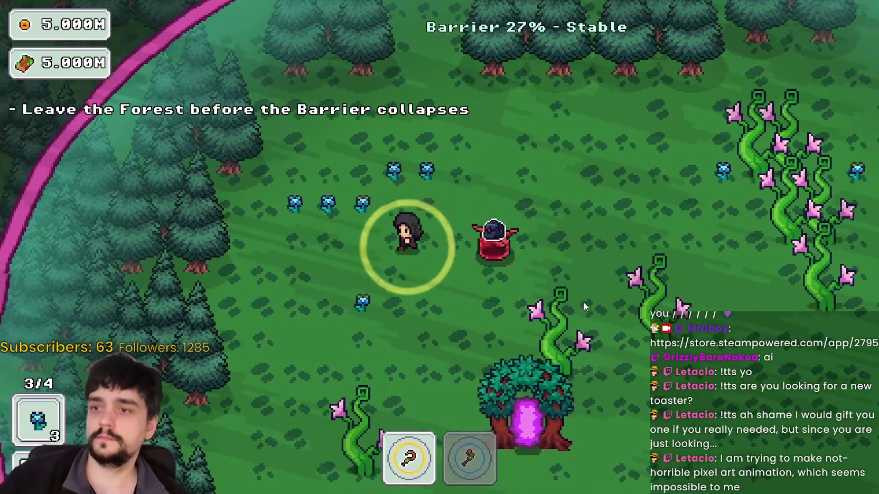
key("2")
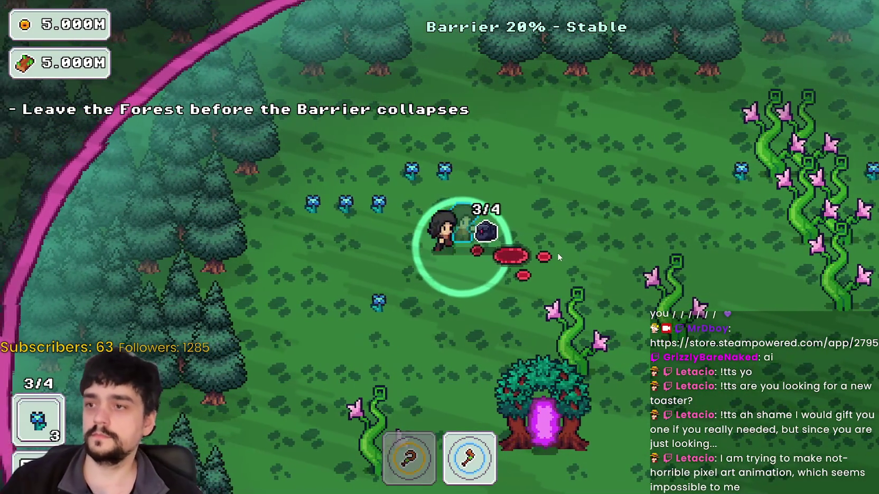
key("a")
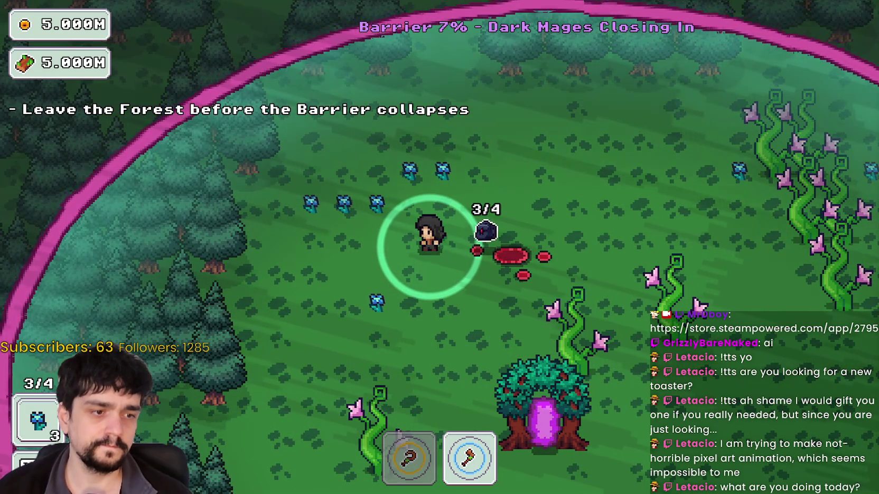
key("F8")
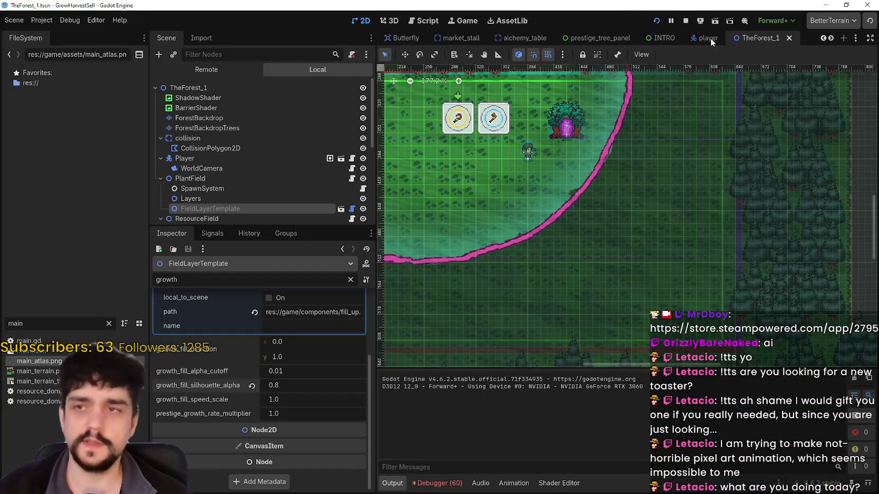
- Clear the Inspector's growth filter and briefly inspect the growth_fill_shader resource
scroll(634, 221, "down", 3)
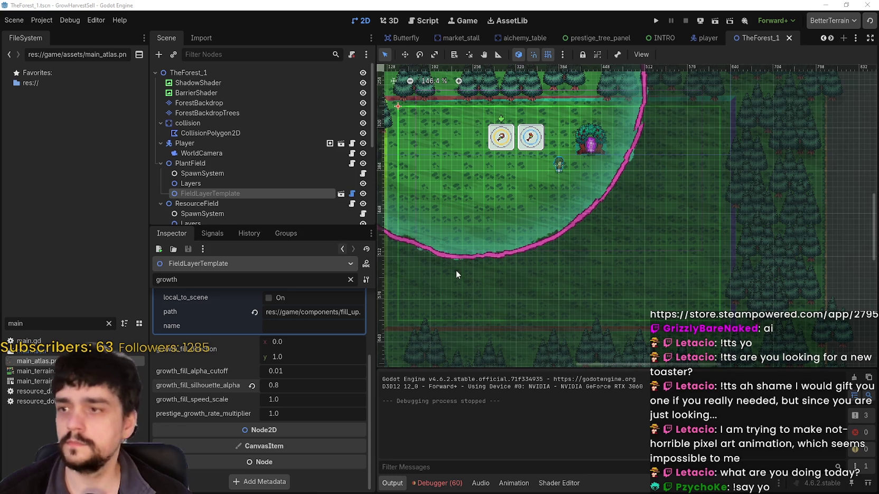
scroll(315, 190, "down", 2)
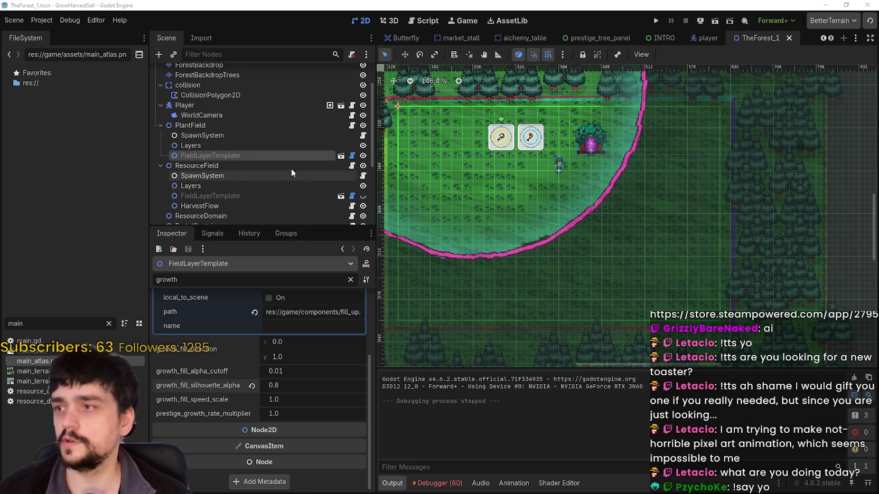
scroll(311, 419, "up", 3)
left_click(350, 280)
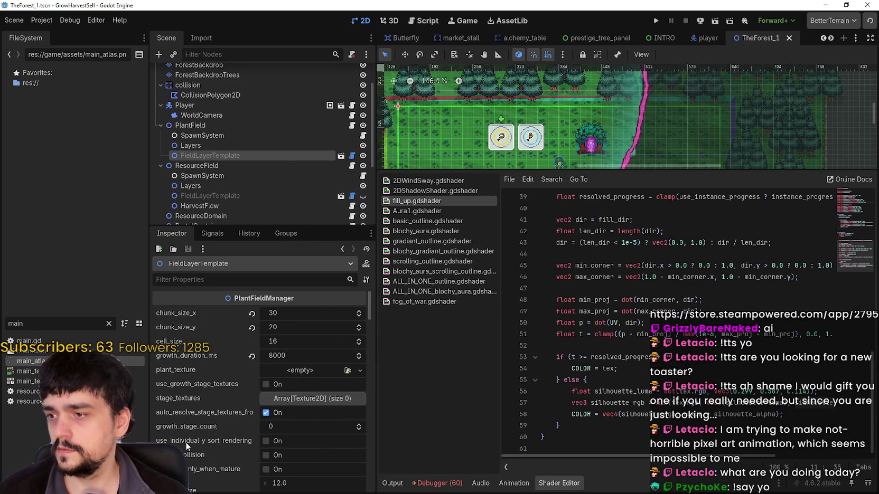
scroll(180, 441, "down", 2)
scroll(211, 422, "down", 5)
left_click(333, 406)
left_click(330, 383)
- Revert mature_pop_lift_px to 4.0, mature_pop_duration_ms to 320 and mature_pop_scale to 0.12
scroll(209, 400, "down", 3)
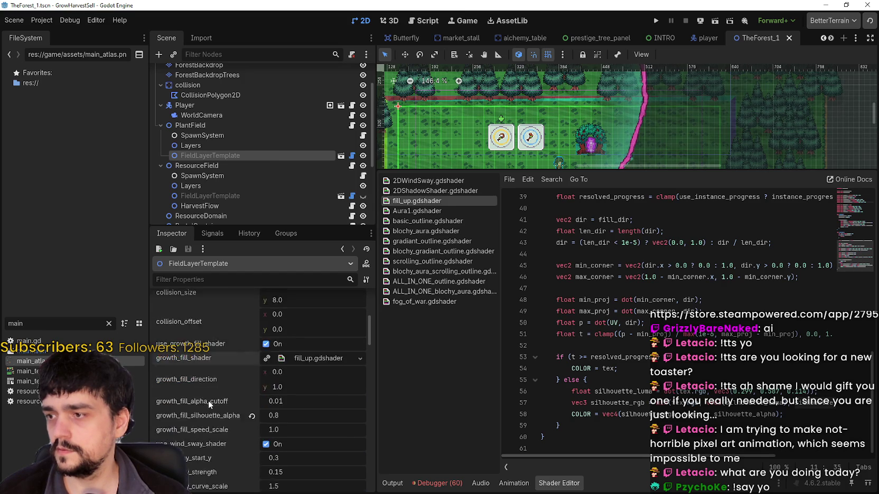
scroll(208, 401, "down", 5)
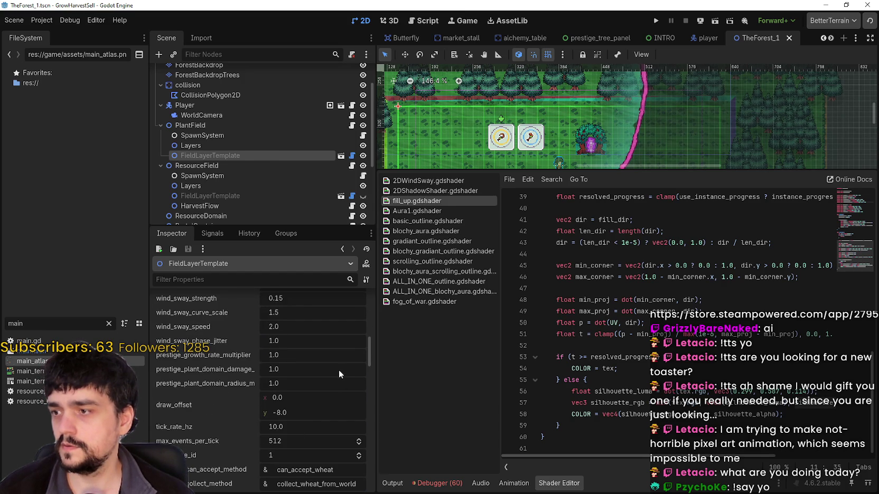
scroll(338, 370, "down", 4)
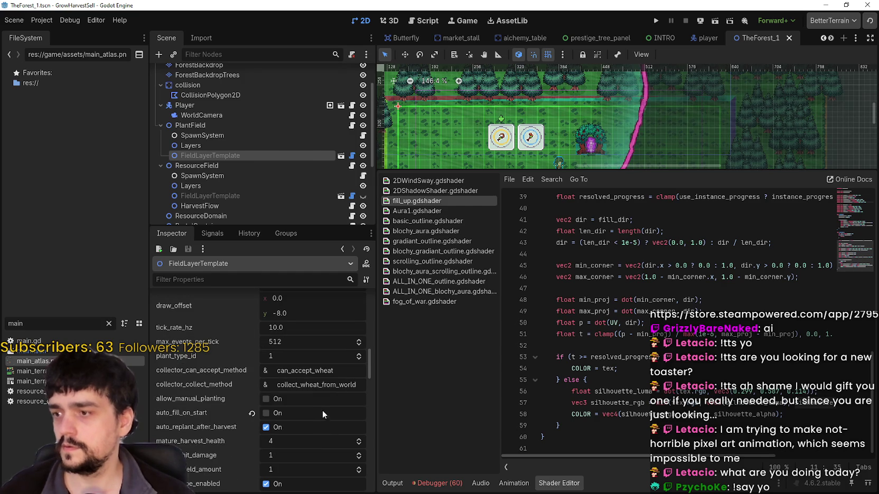
scroll(311, 405, "down", 2)
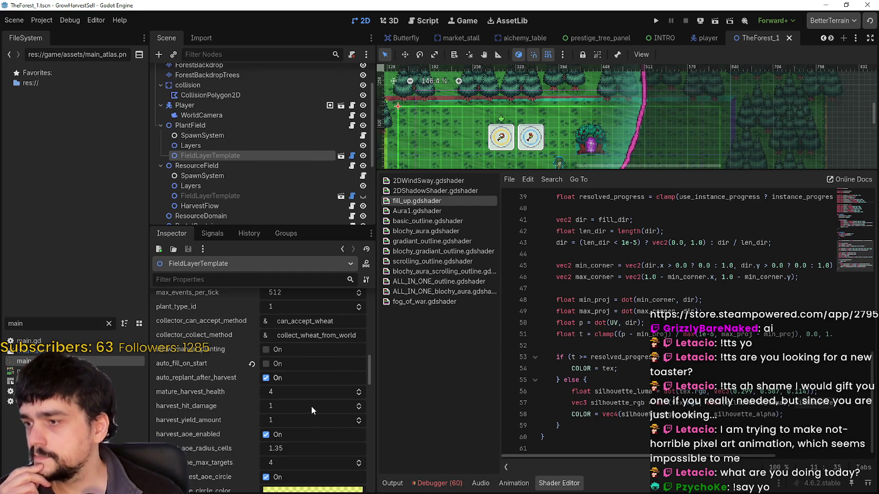
scroll(311, 406, "down", 4)
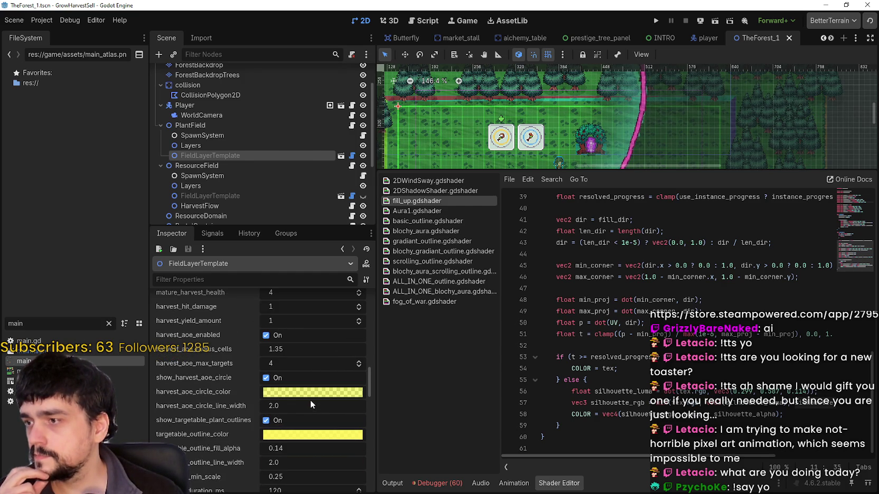
scroll(310, 400, "down", 6)
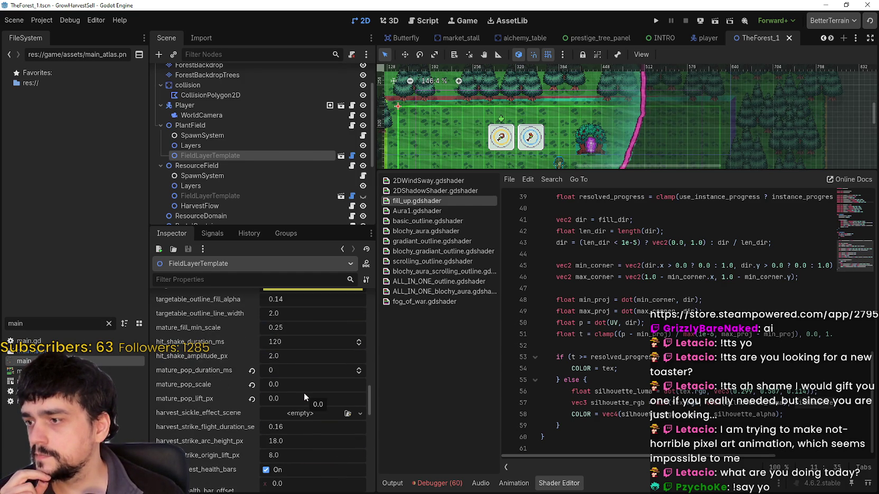
scroll(227, 379, "down", 1)
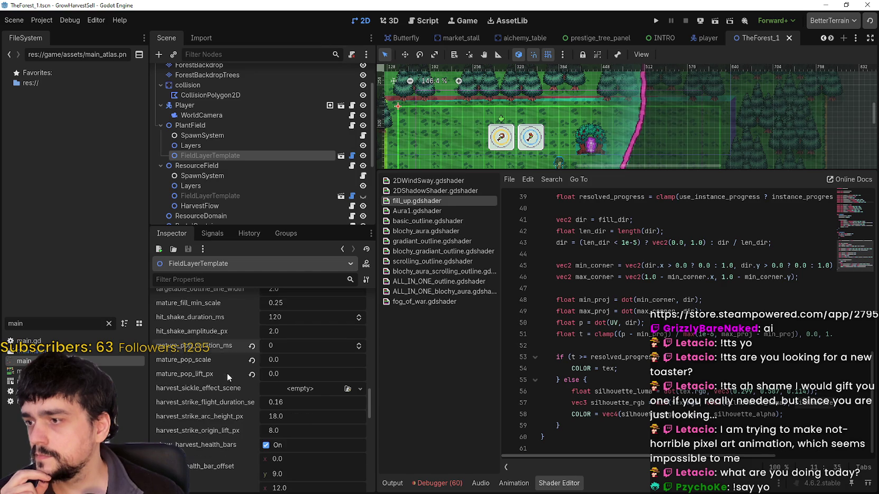
scroll(260, 344, "down", 1)
left_click(253, 350)
left_click(252, 321)
left_click(252, 336)
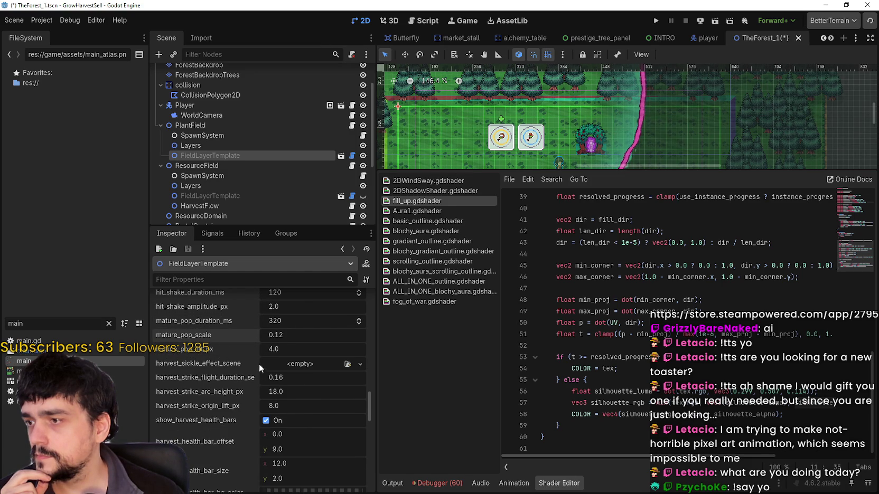
scroll(223, 357, "up", 2)
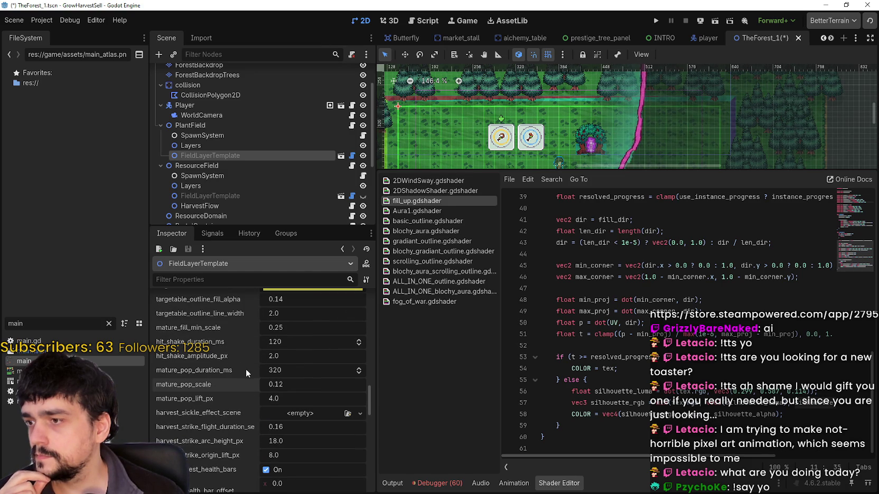
left_click_drag(586, 172, 585, 201)
- Save and run with F5, start the game, unlock the portal and travel to the forest
key("F5")
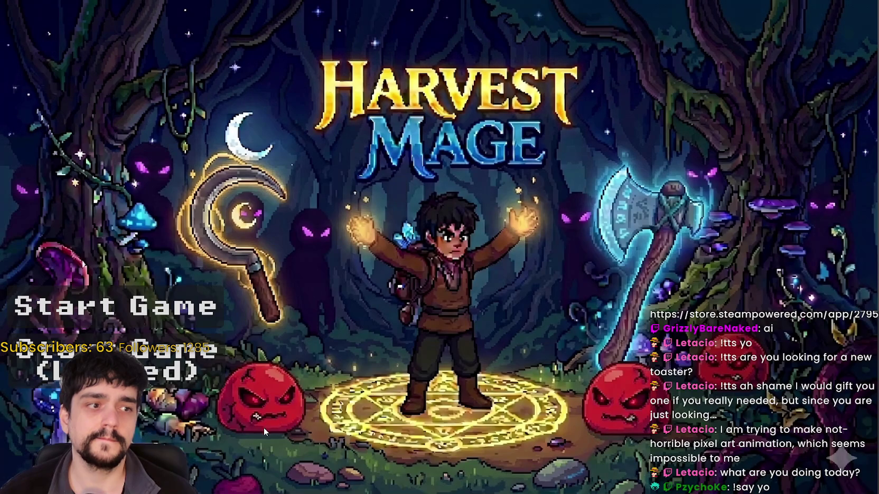
key("Return")
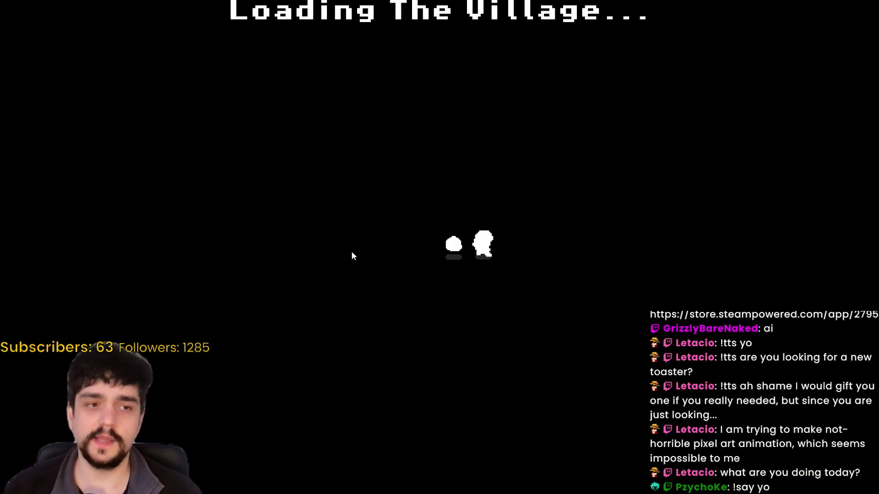
key("w")
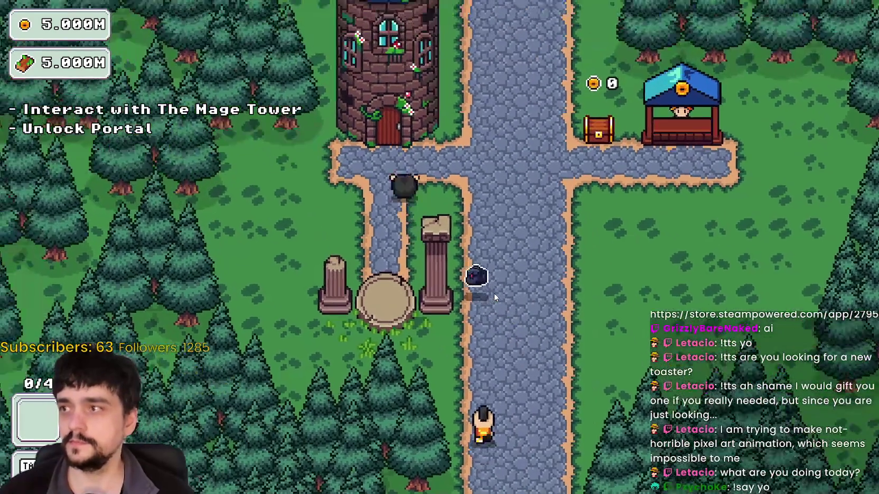
key("e")
left_click(439, 245)
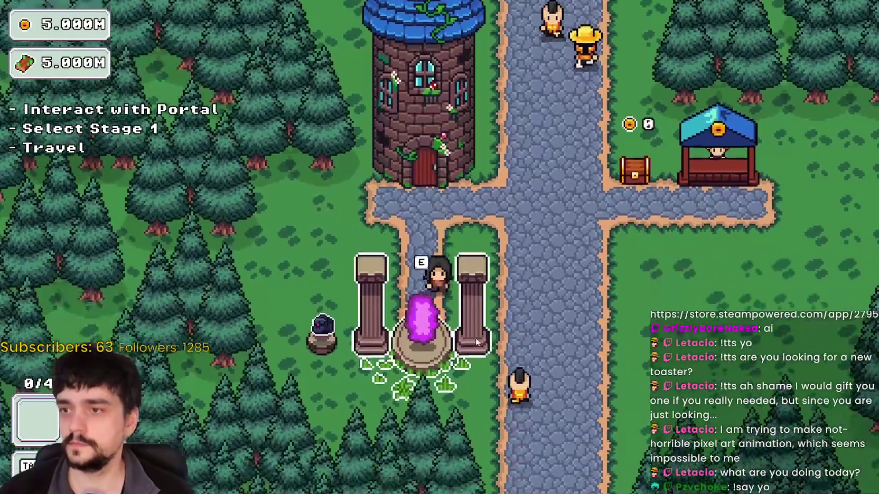
key("e")
left_click(248, 419)
- Walk up-left through the forest to harvest the vine plants near the barrier edge
key("a")
key("w")
key("w")
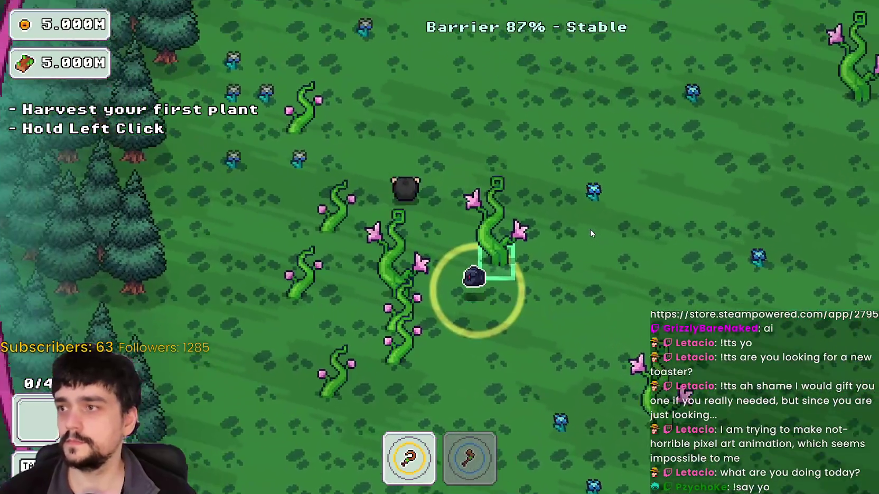
key("w")
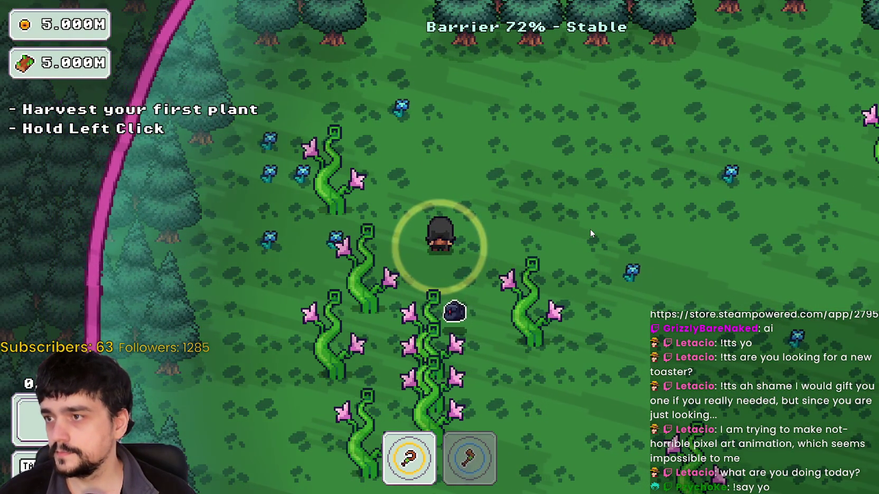
key("w")
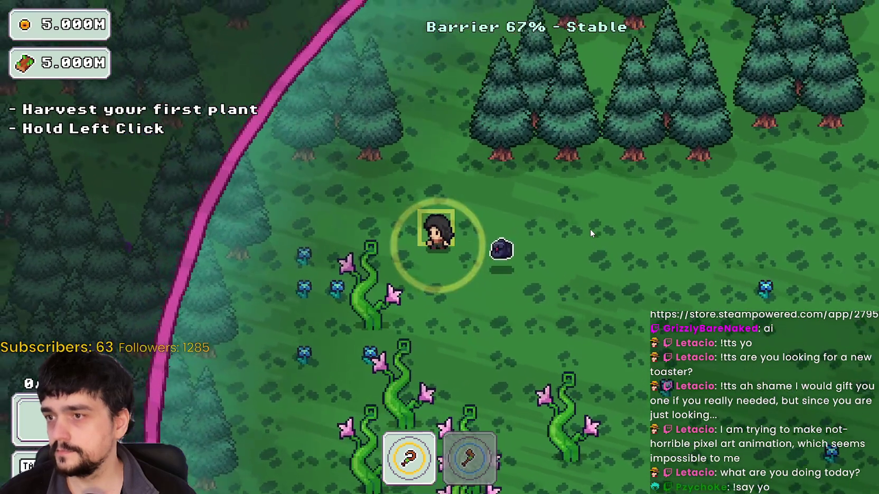
key("a")
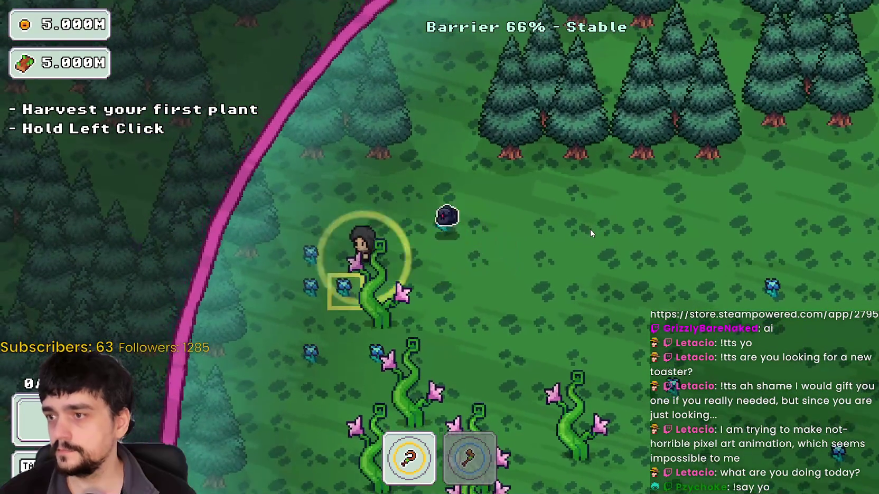
key("s")
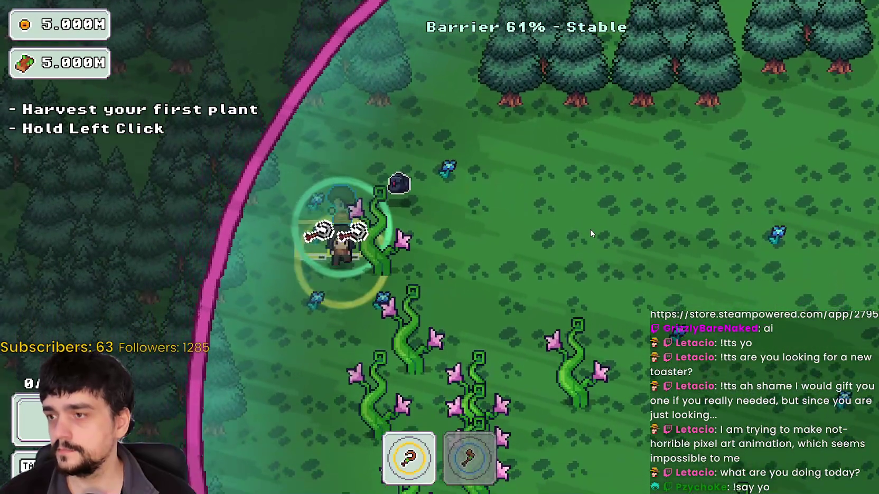
key("s")
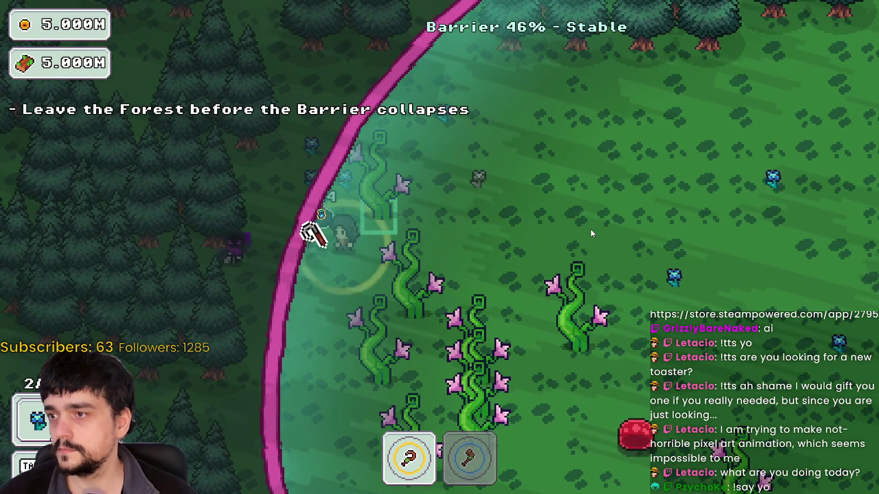
key("d")
key("w")
key("w")
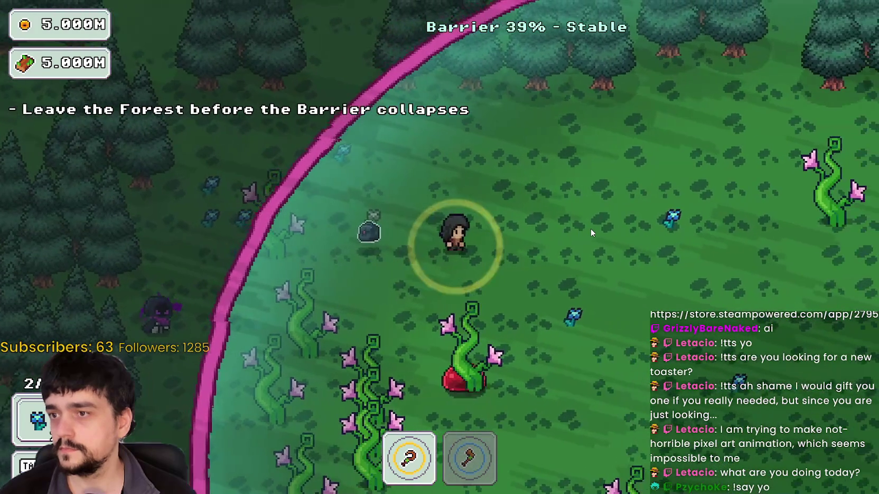
- Cross the field back inside the barrier and head to the portal tree
key("s")
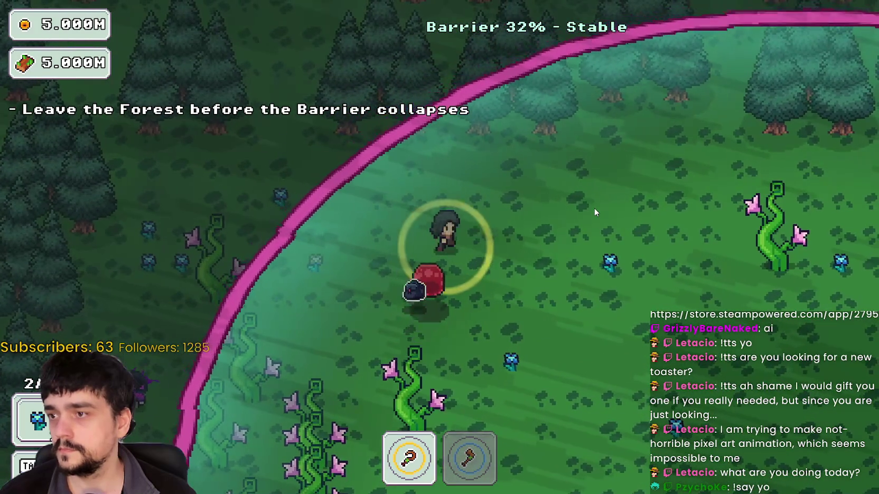
key("d")
key("w")
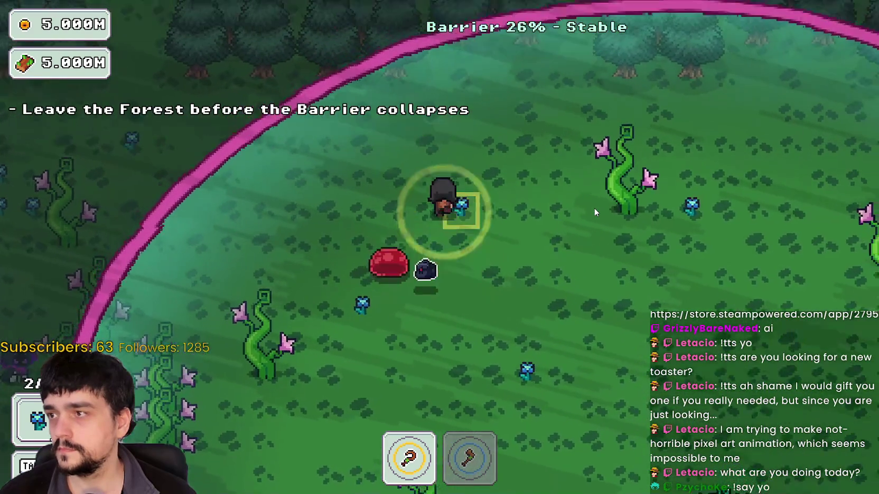
key("a")
key("d")
key("s")
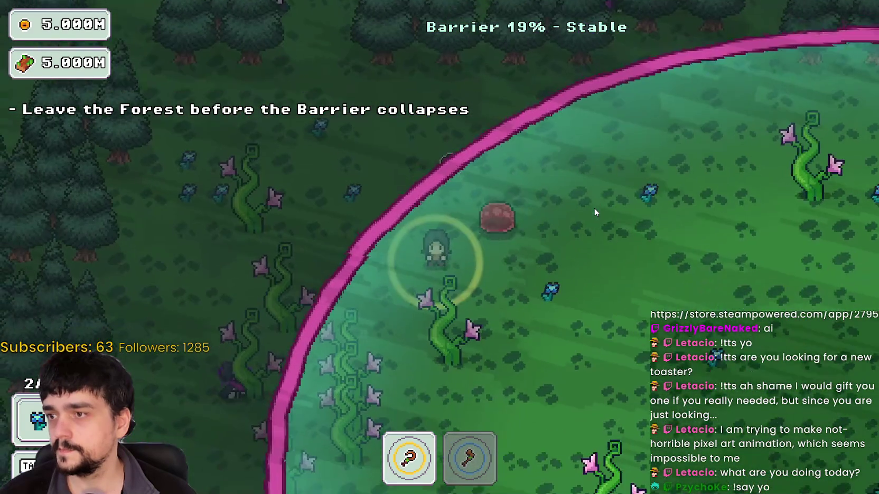
key("d")
key("s")
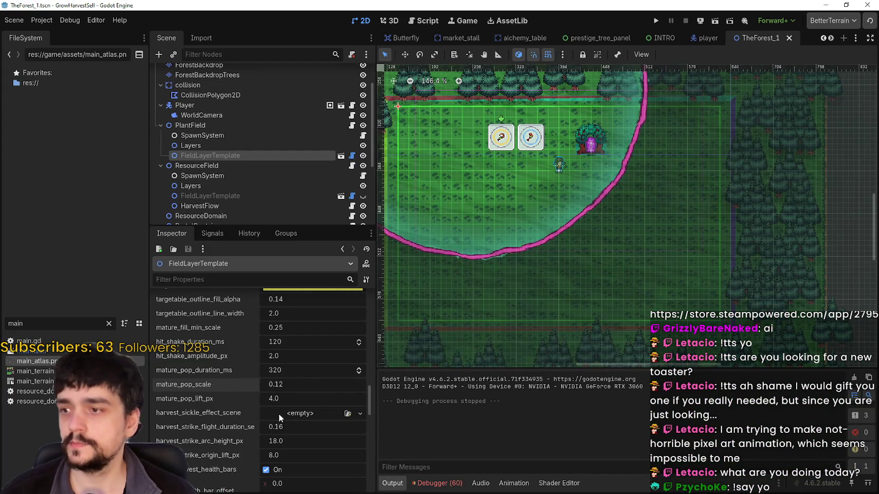
- Dismiss the new node dialog and save the forest scene with Ctrl+S
scroll(628, 265, "down", 3)
key("ctrl+a")
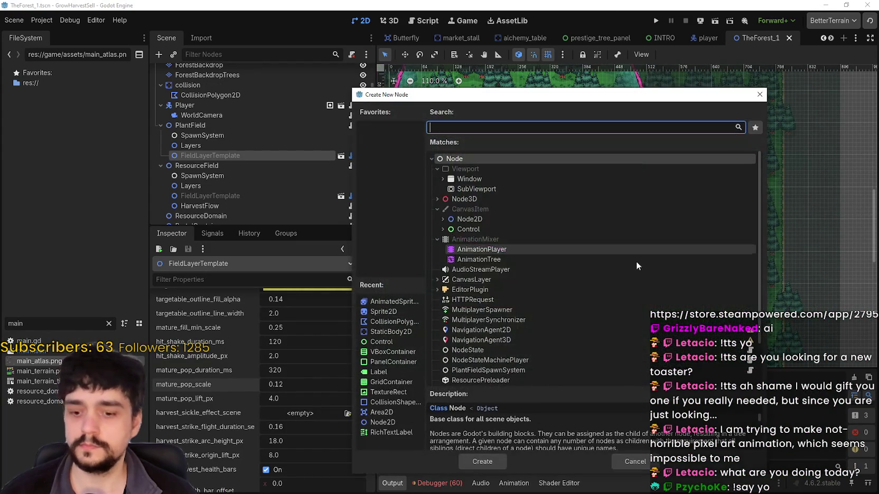
left_click(625, 461)
key("ctrl+s")
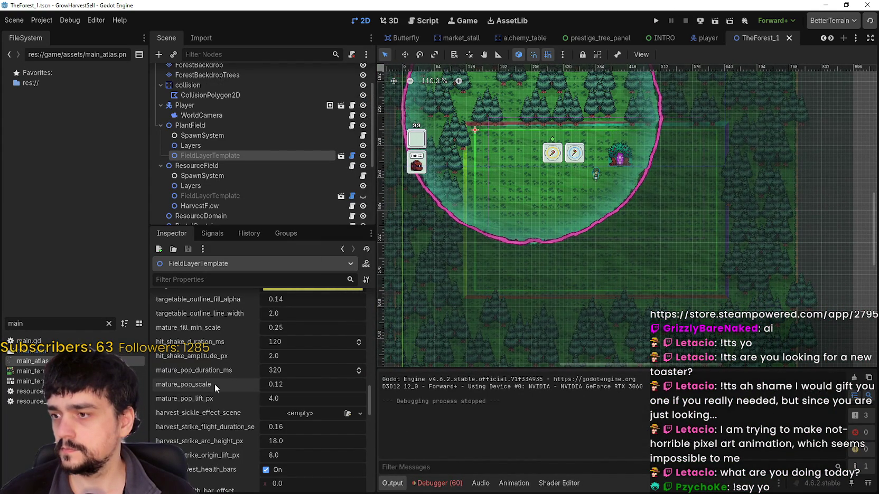
- Pan the forest map and review FieldLayerTemplate's wind sway settings: strength 0.15, speed 2.0
scroll(637, 276, "up", 5)
left_click_drag(524, 172, 577, 228)
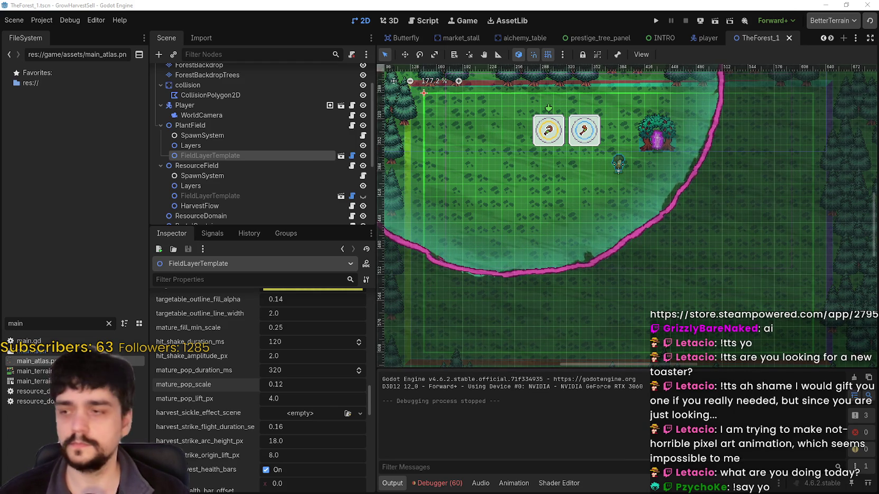
scroll(258, 432, "up", 5)
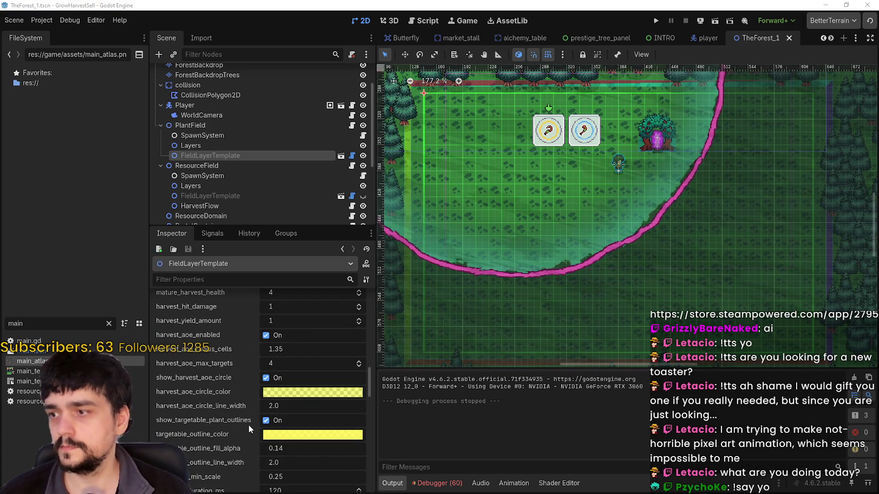
scroll(247, 424, "up", 3)
scroll(244, 420, "up", 3)
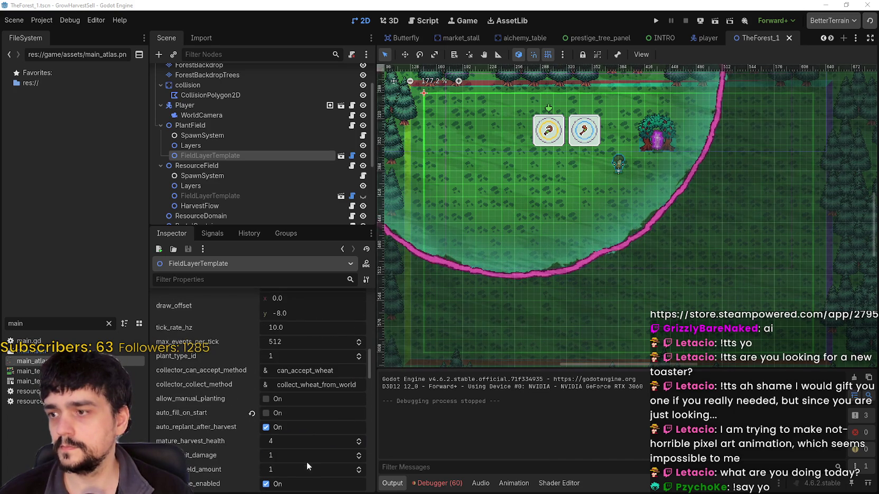
scroll(200, 439, "up", 8)
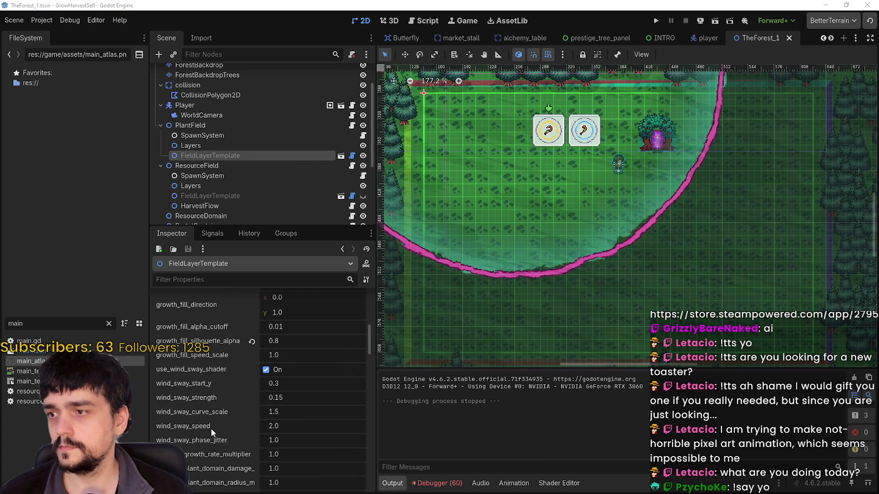
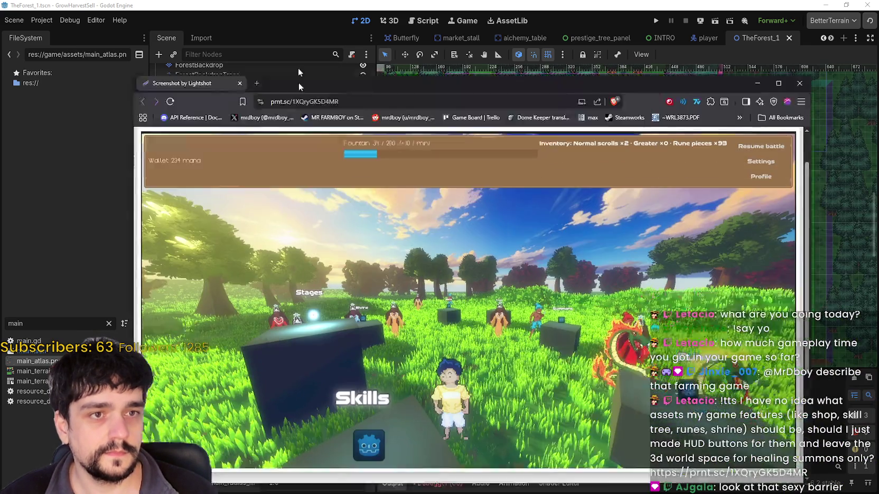
- Position the browser with the Lightshot game-hub screenshot over the Godot editor
left_click_drag(298, 67, 370, 33)
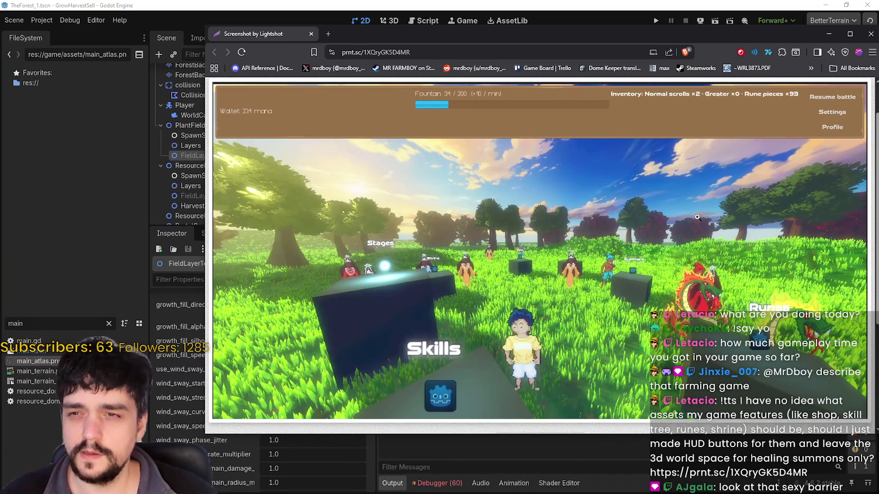
- Shift the browser left, read the screenshot and its caption, then close the browser
left_click_drag(674, 41, 611, 23)
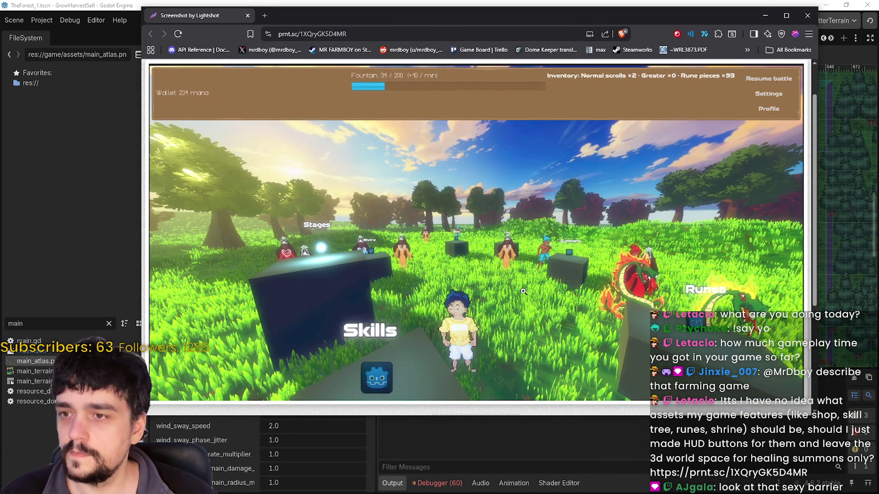
scroll(523, 291, "down", 2)
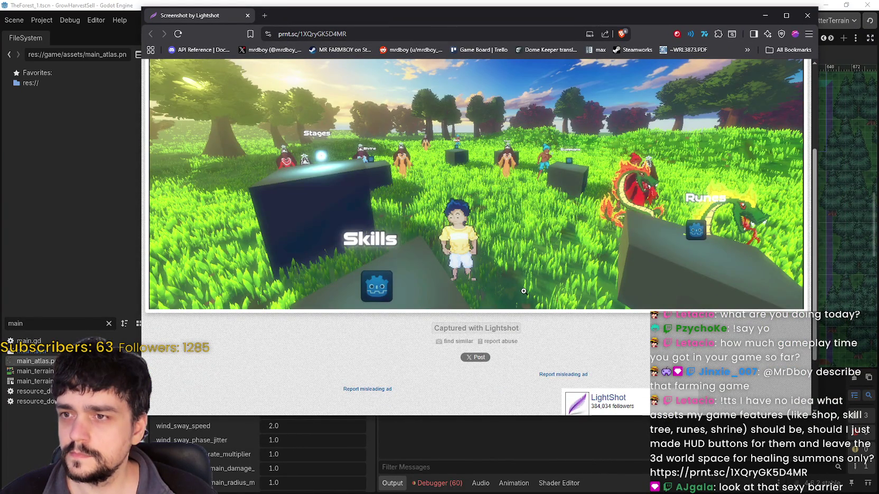
scroll(523, 291, "up", 2)
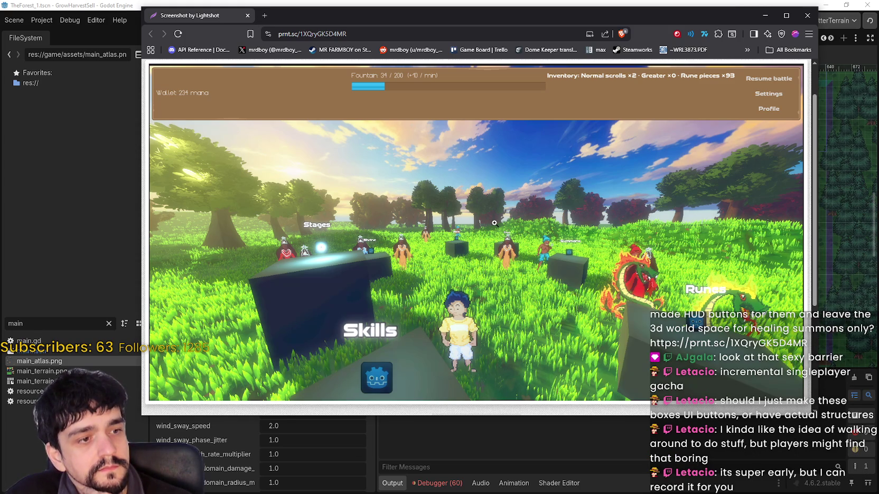
scroll(494, 223, "down", 3)
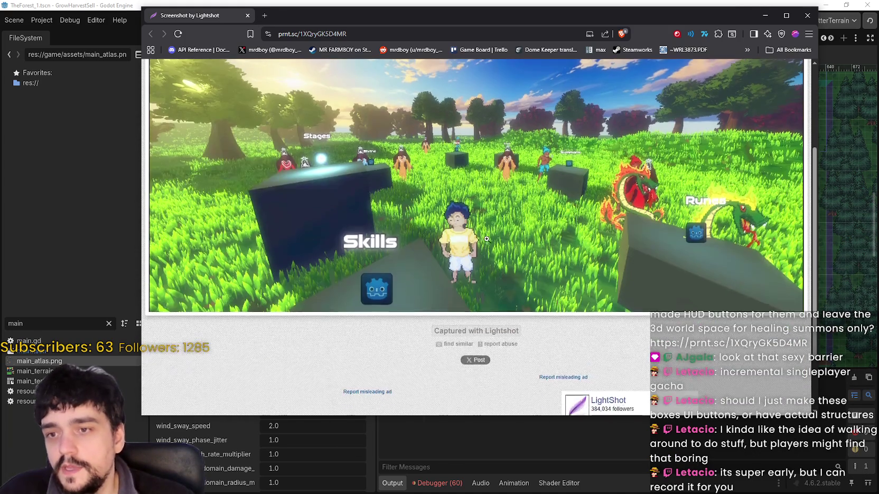
scroll(684, 116, "up", 5)
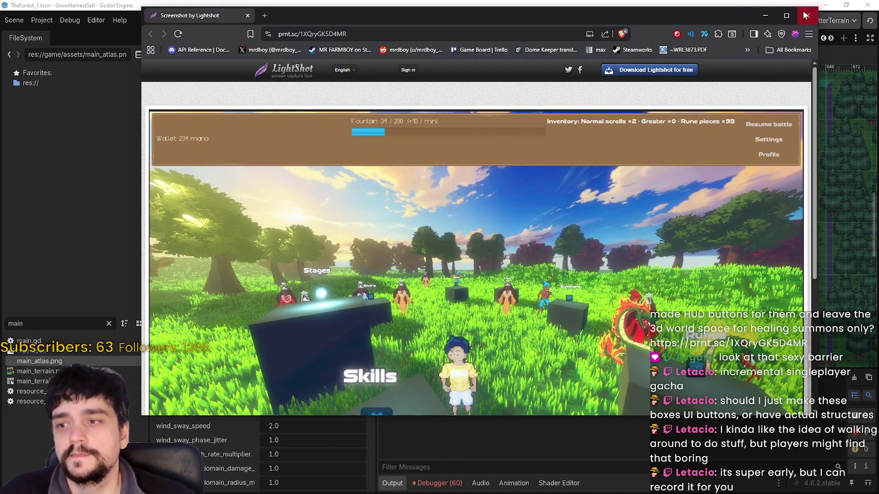
scroll(557, 305, "down", 1)
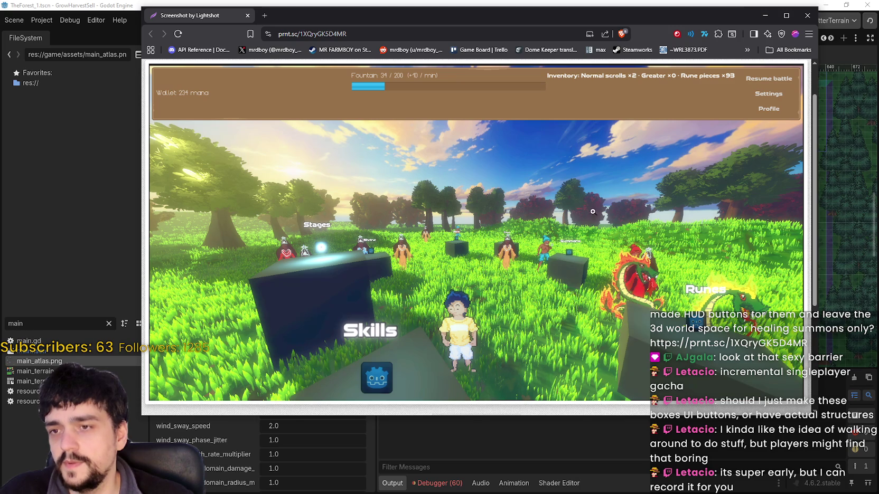
left_click(807, 16)
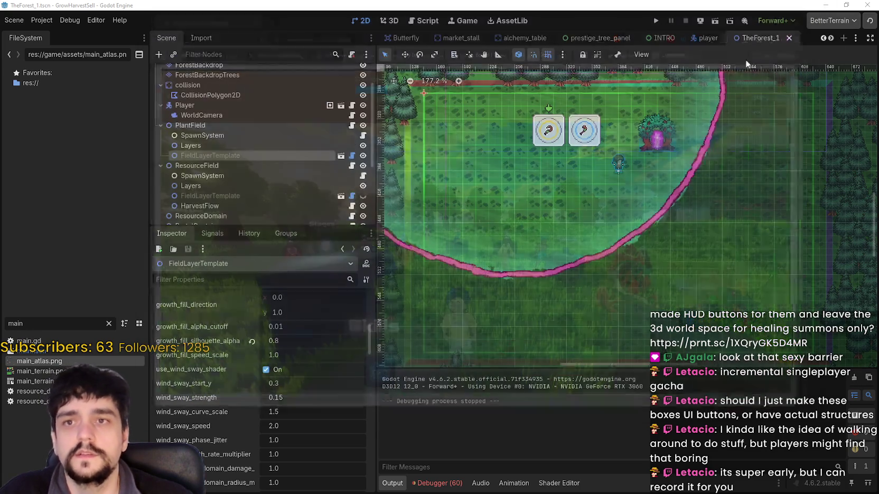
- Survey the TheForest_1 barrier and field area in the 2D viewport, then run the project
scroll(572, 242, "right", 2)
scroll(573, 242, "down", 1)
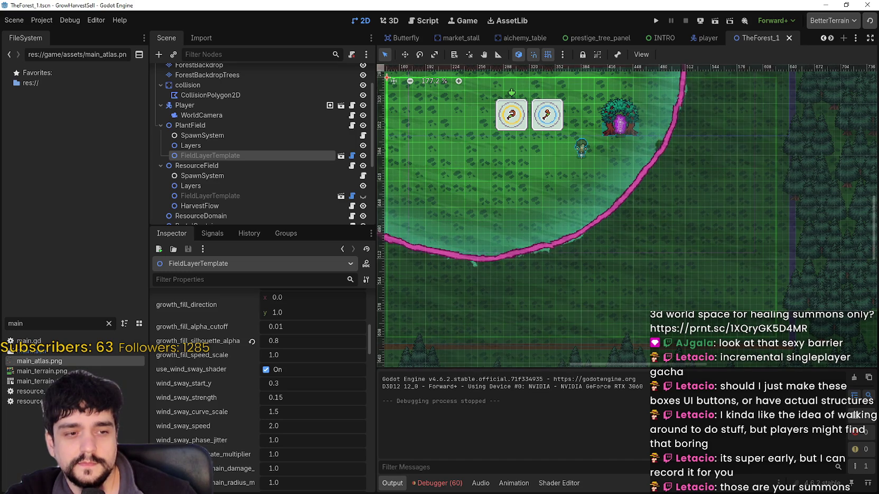
left_click_drag(581, 231, 632, 244)
scroll(631, 244, "down", 1)
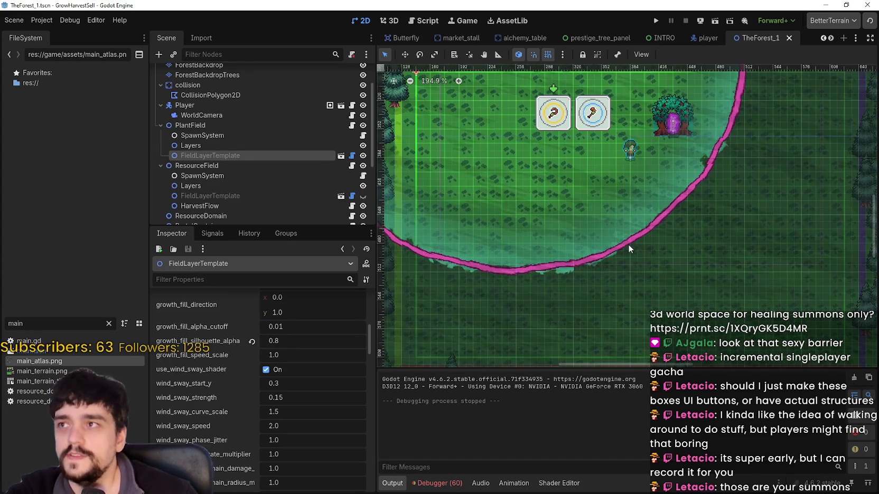
scroll(627, 246, "up", 1)
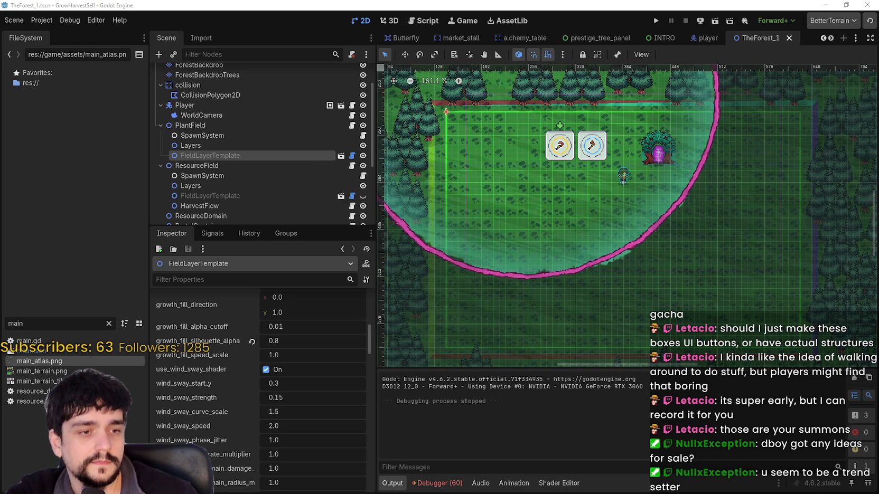
scroll(611, 280, "left", 3)
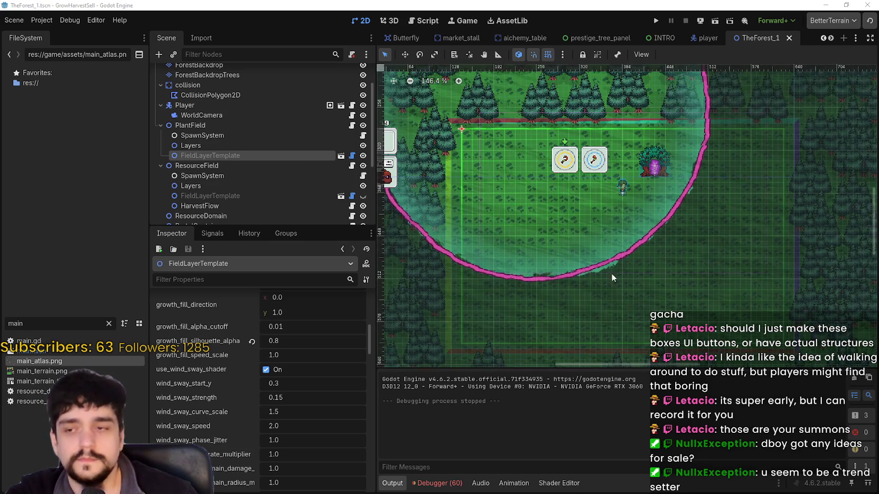
scroll(641, 253, "up", 2)
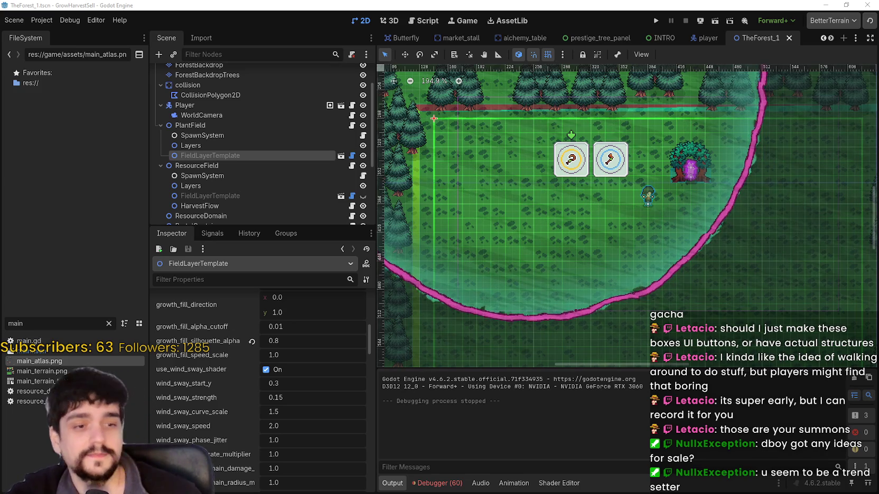
scroll(450, 237, "down", 1)
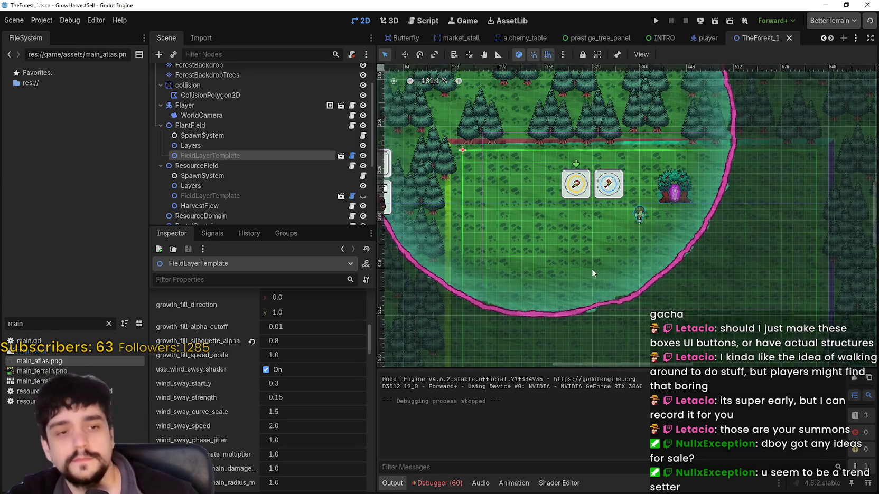
scroll(610, 287, "up", 1)
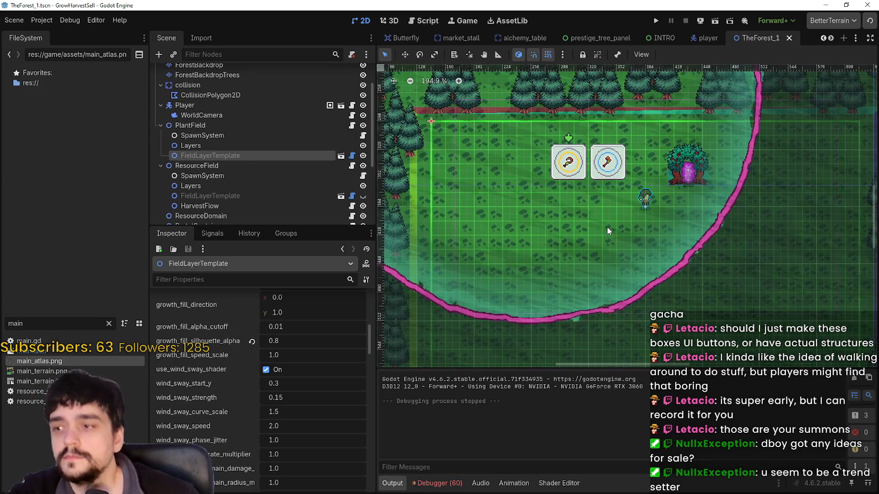
left_click(657, 20)
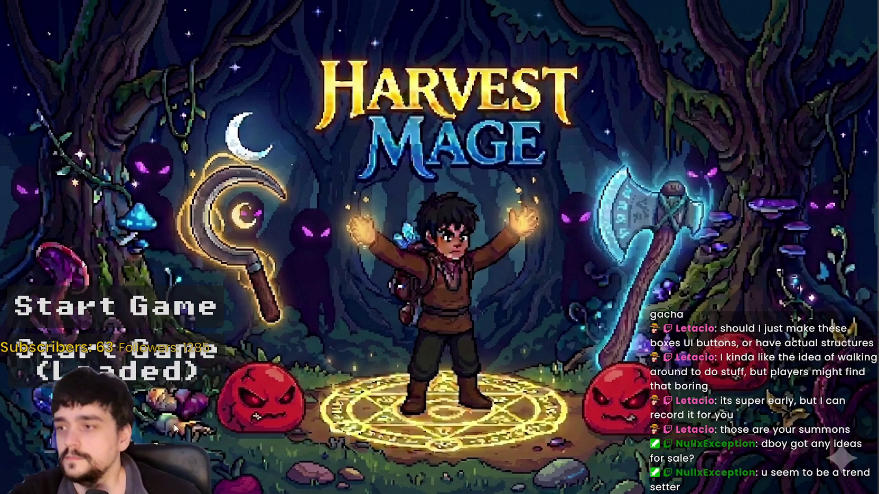
- Start the game and travel from the Mage Tower portal to The Forest stage
left_click(169, 359)
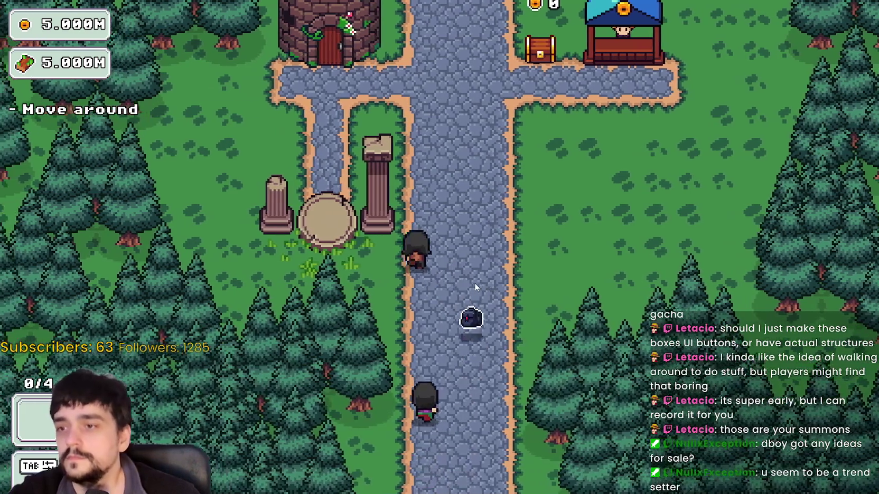
key("w")
key("a")
key("e")
key("e")
key("s")
key("e")
left_click(216, 416)
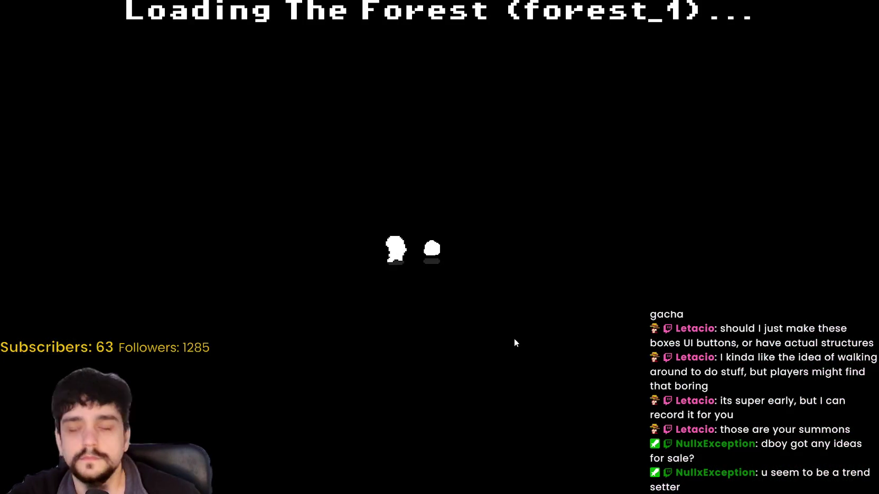
- Walk up-left through the forest, then return to the editor and stop the game
key("w")
key("a")
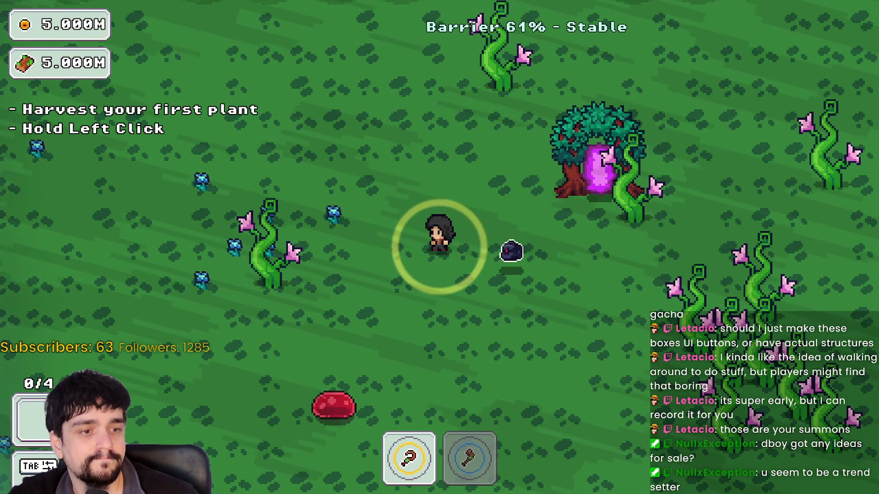
key("alt+Tab")
left_click(685, 20)
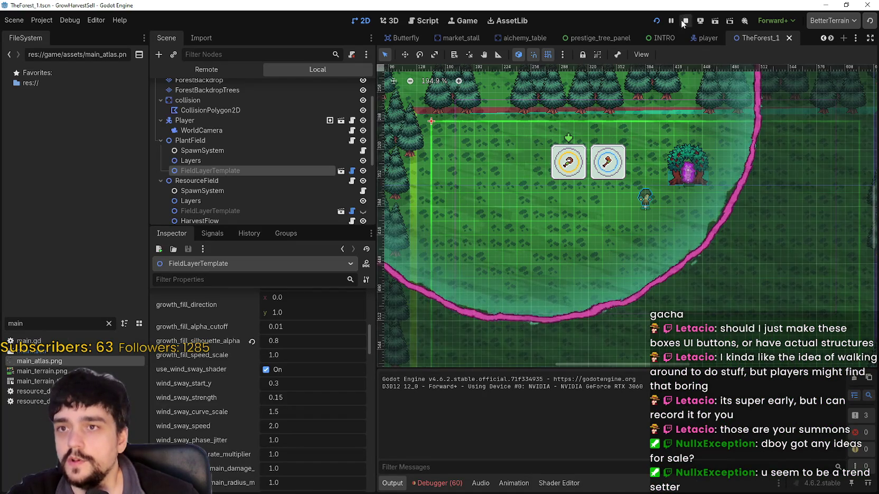
- Set the plant field template's mature_pop_duration_ms to 2000
scroll(685, 260, "down", 5)
scroll(261, 452, "up", 6)
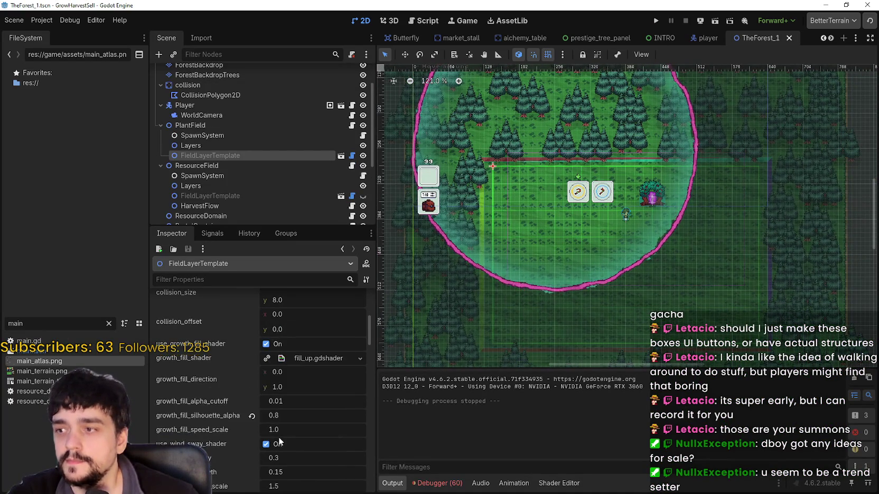
scroll(303, 415, "up", 4)
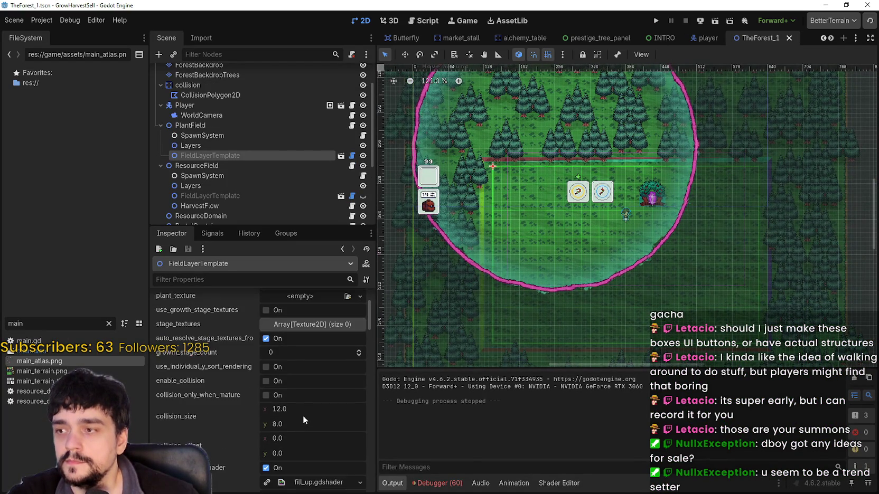
scroll(302, 409, "down", 7)
scroll(301, 409, "down", 7)
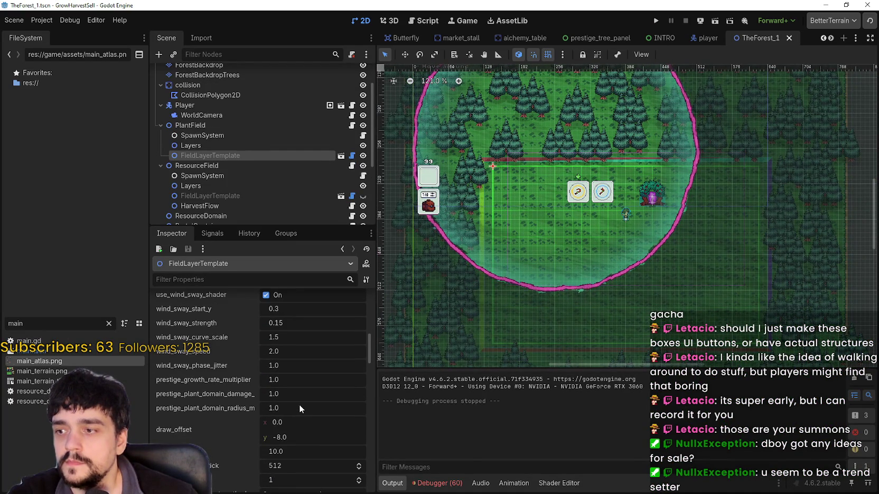
scroll(299, 405, "down", 6)
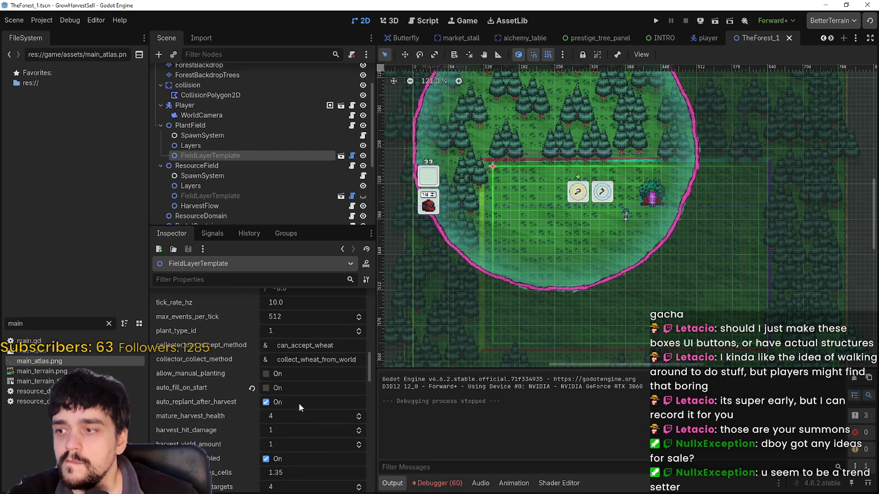
scroll(306, 411, "down", 3)
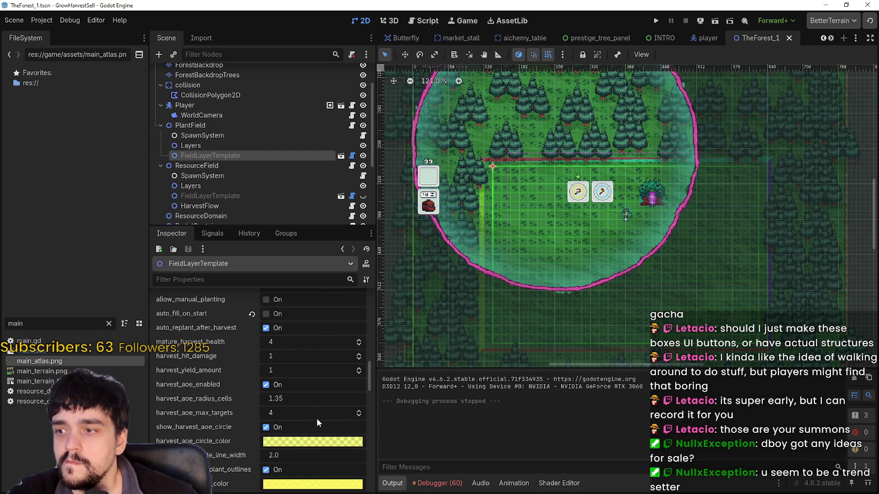
scroll(317, 418, "down", 3)
scroll(315, 417, "down", 3)
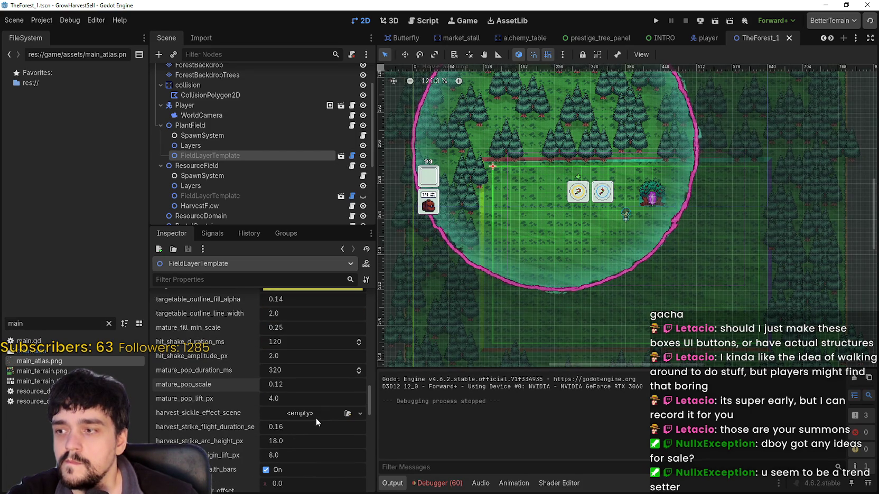
left_click(330, 372)
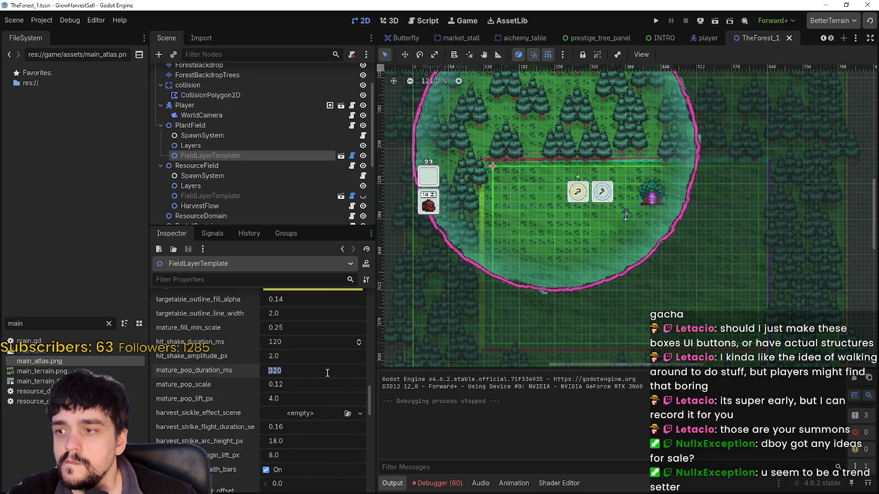
type("2000")
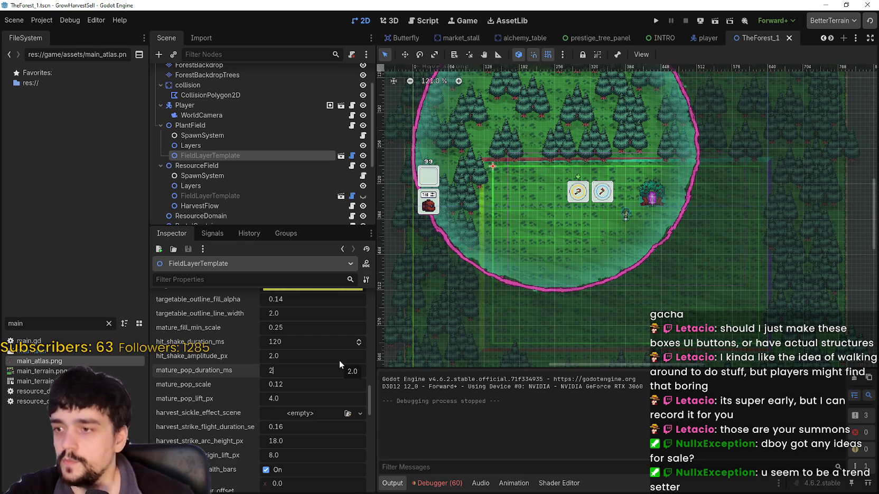
key("Return")
- Set mature_pop_scale to 0.5 and mature_pop_lift_px to 10
left_click(295, 384)
key("BackSpace")
key("BackSpace")
type("5")
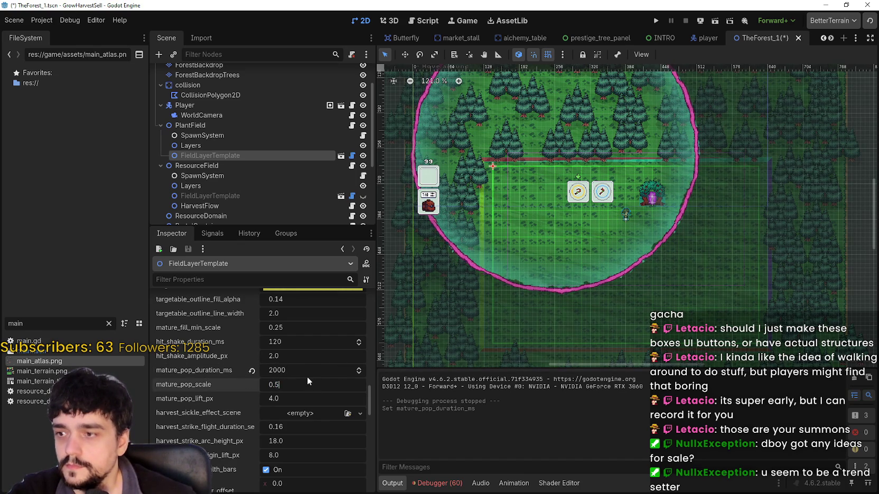
key("Return")
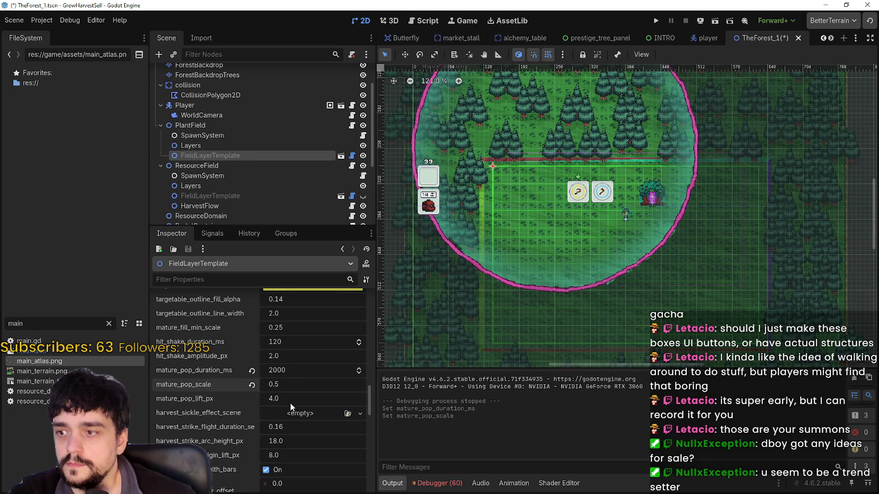
left_click(271, 399)
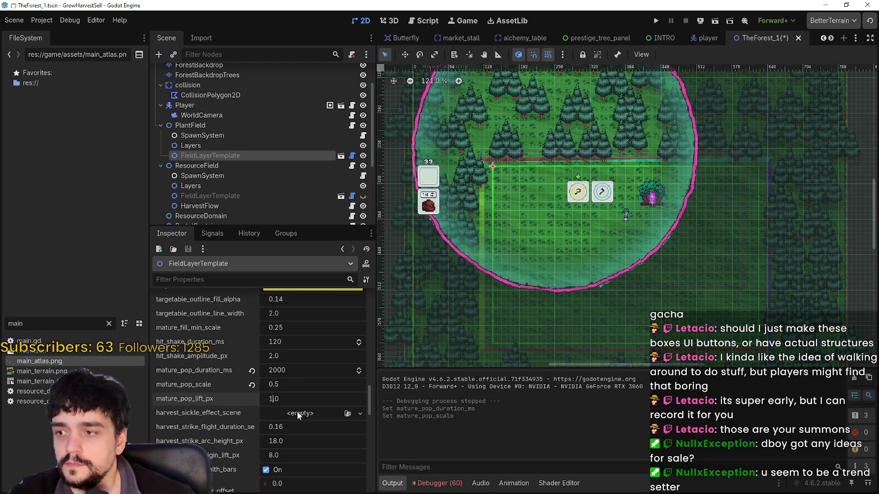
type("10")
key("Return")
- Revert ResourceField template's mature pop duration, scale and lift to defaults, then relaunch the game
scroll(323, 362, "down", 2)
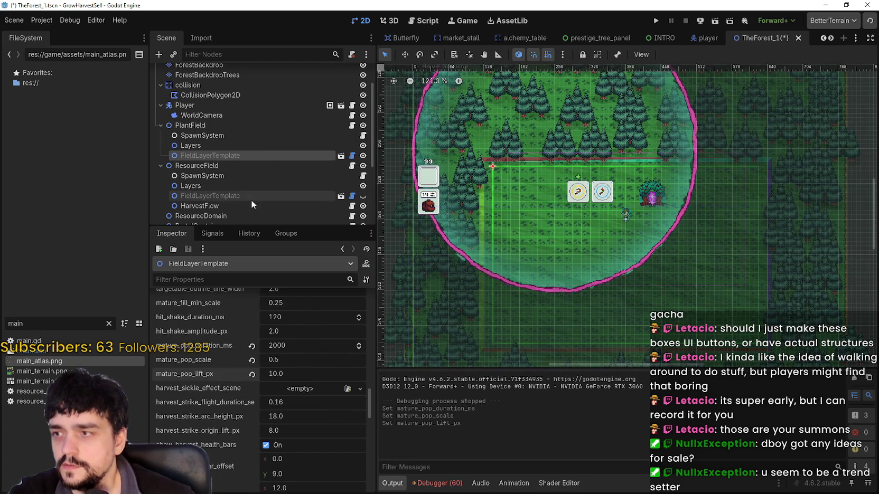
left_click(226, 196)
scroll(248, 443, "down", 5)
scroll(246, 375, "down", 10)
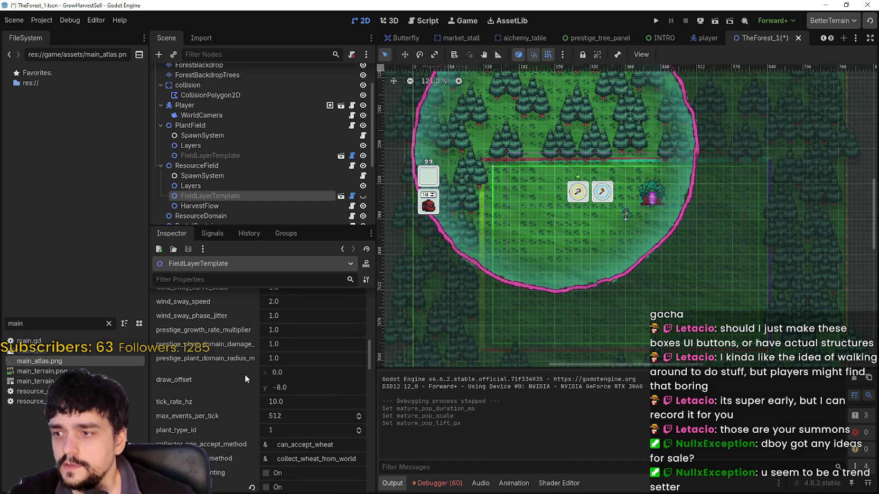
scroll(243, 376, "down", 6)
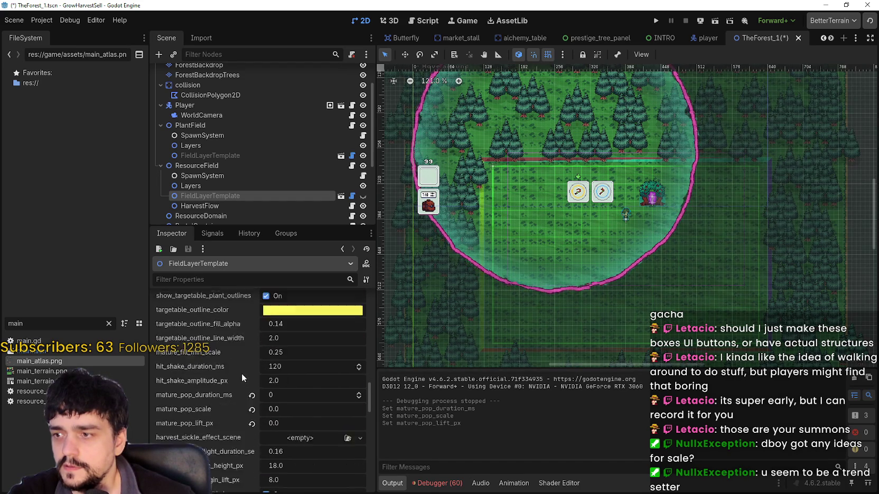
left_click(252, 345)
left_click(252, 360)
left_click(252, 373)
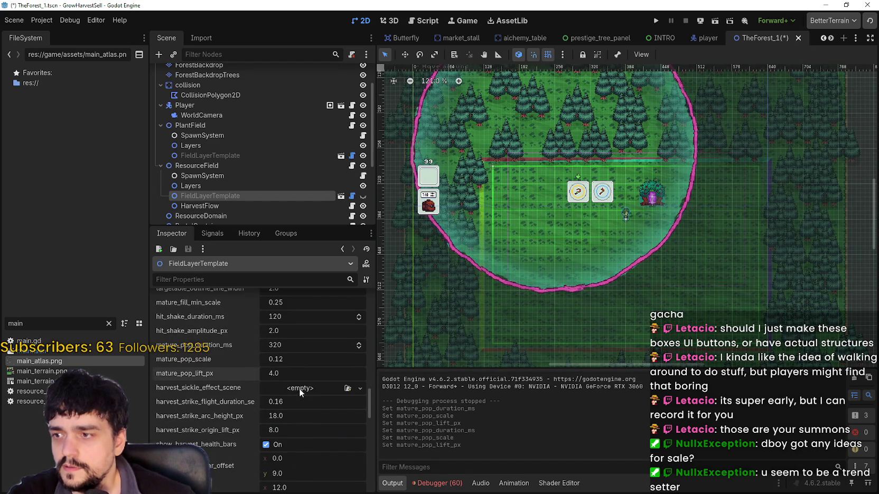
scroll(317, 402, "down", 2)
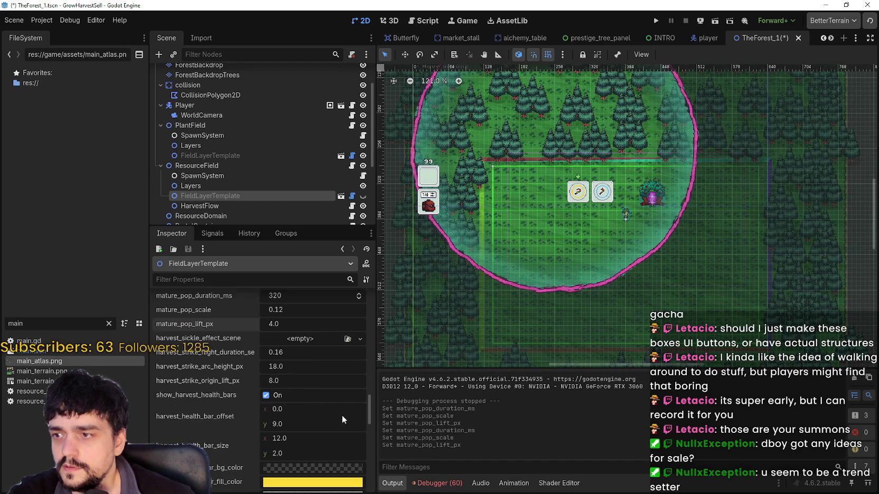
left_click(656, 20)
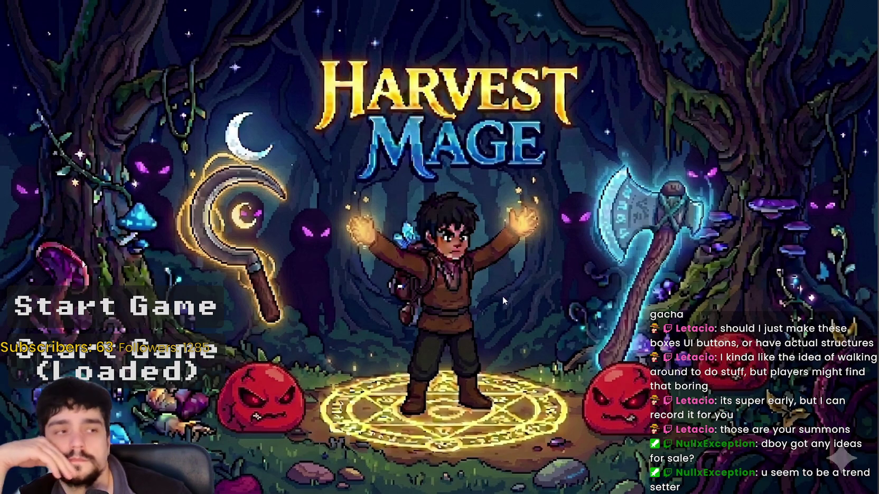
- Start the game and walk the character between the portal pillars
left_click(159, 359)
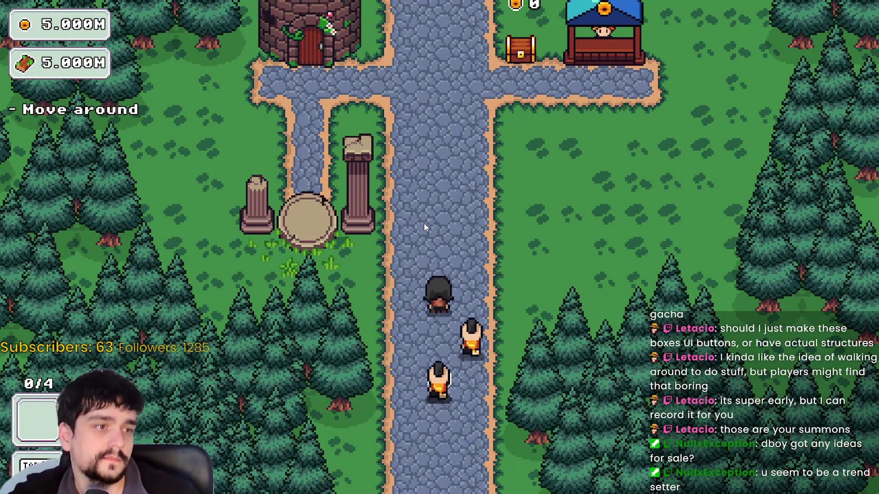
key("d")
key("w")
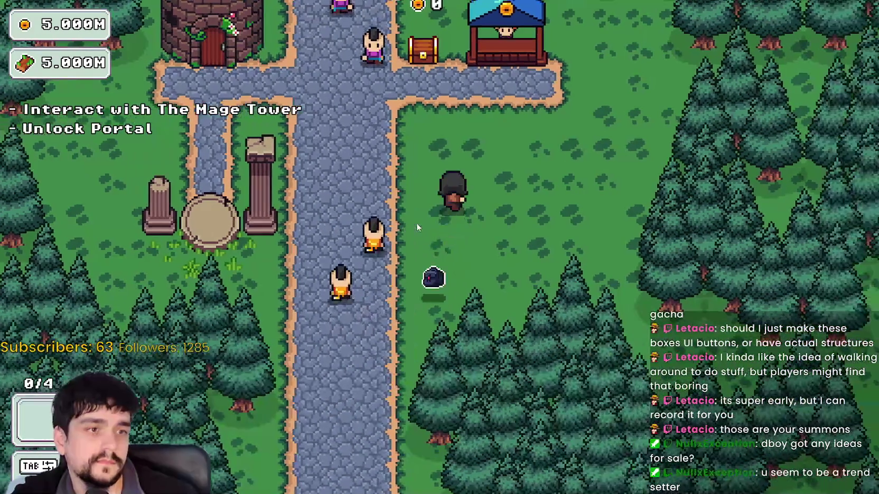
key("s")
key("a")
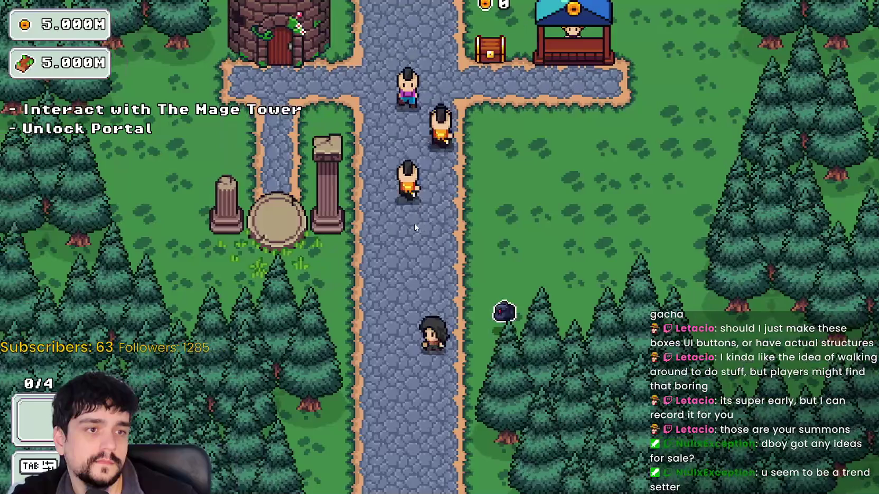
key("a")
key("w")
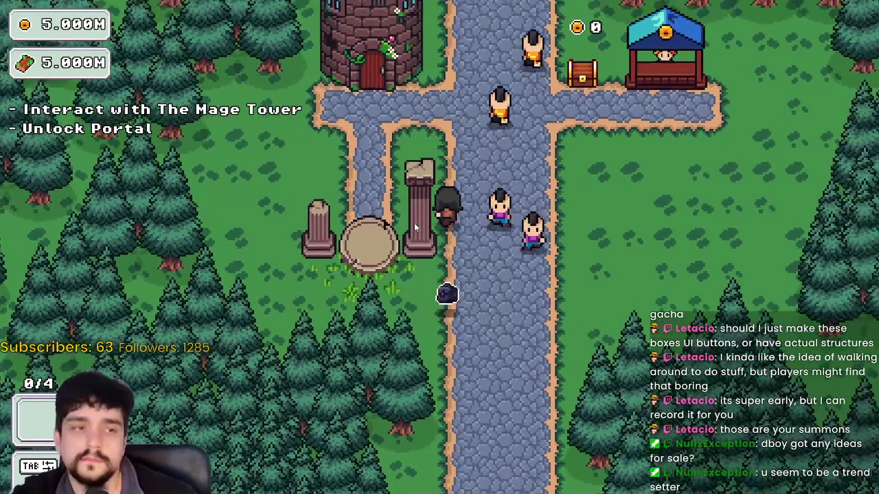
- Walk up to the Mage Tower and open its Prestige skill tree with E
key("w")
key("a")
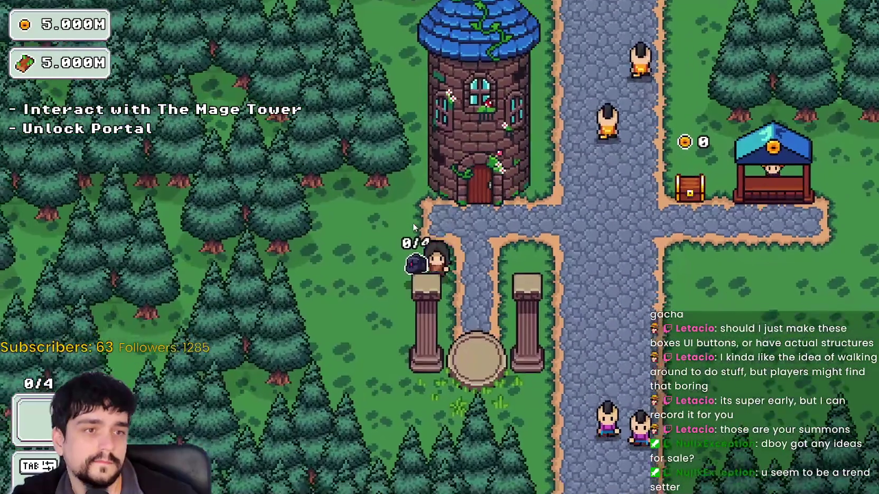
key("w")
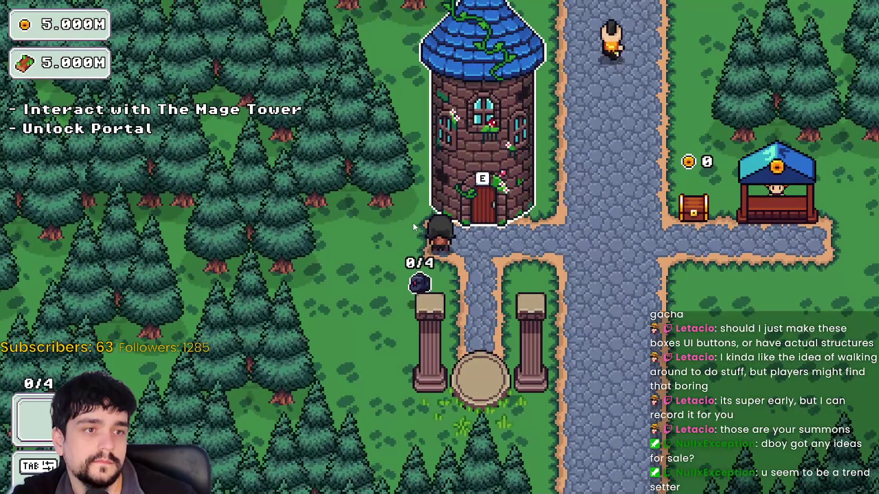
key("s")
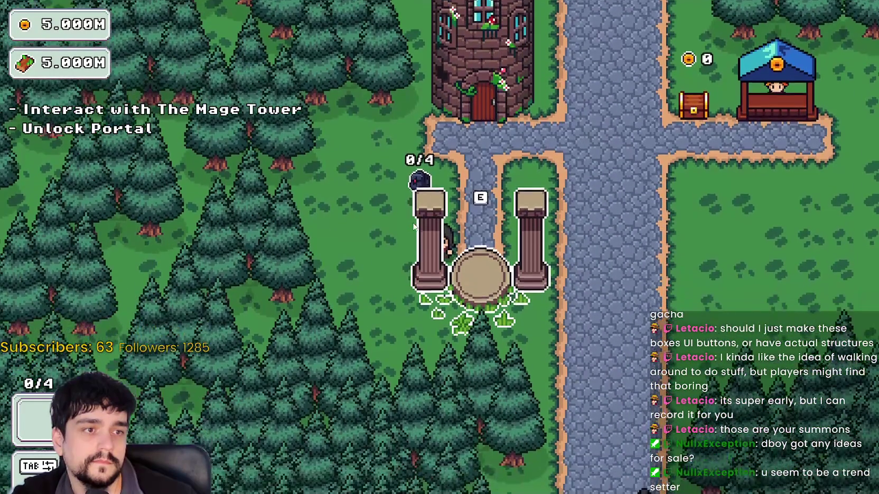
key("w")
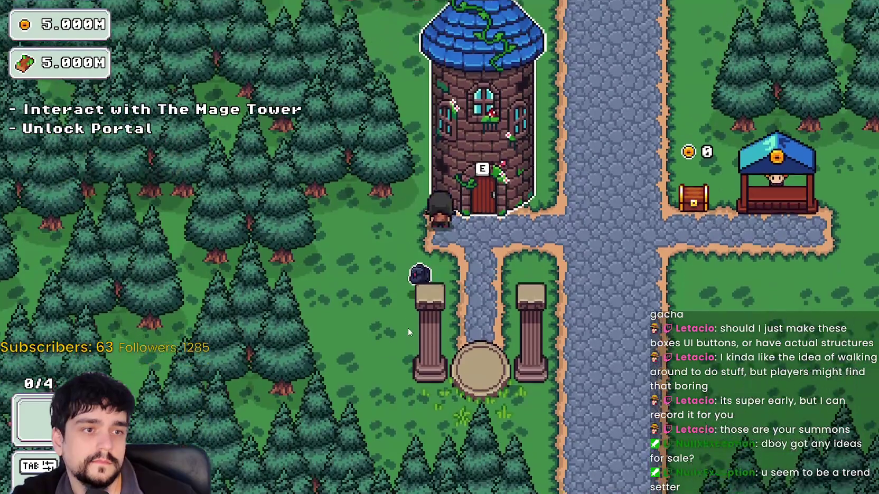
key("s")
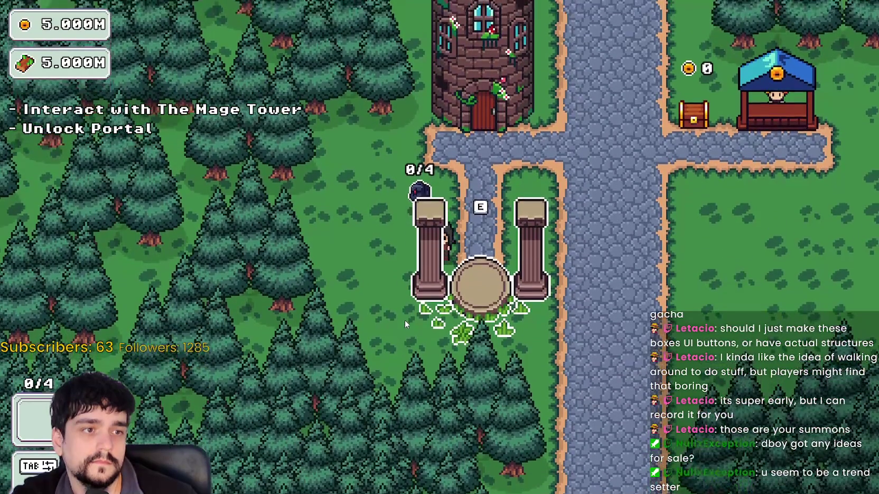
key("e")
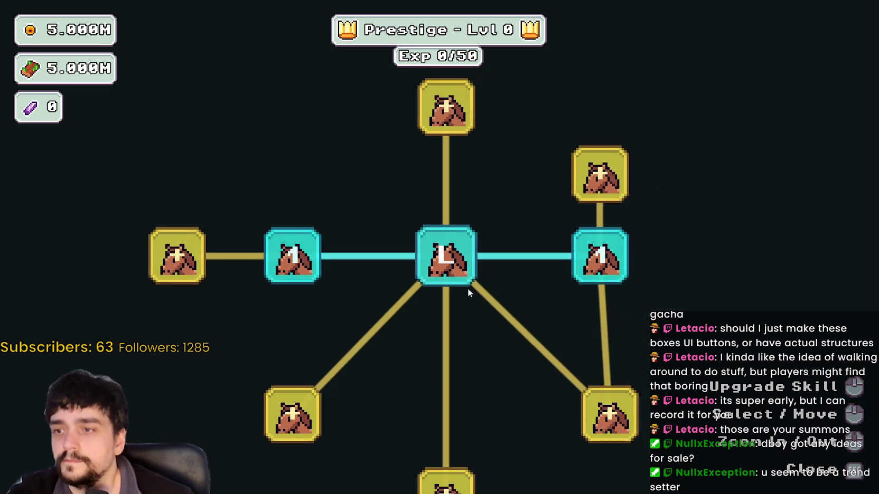
- Close the Prestige tree and travel through the portal to Stage 1
key("Escape")
key("d")
key("s")
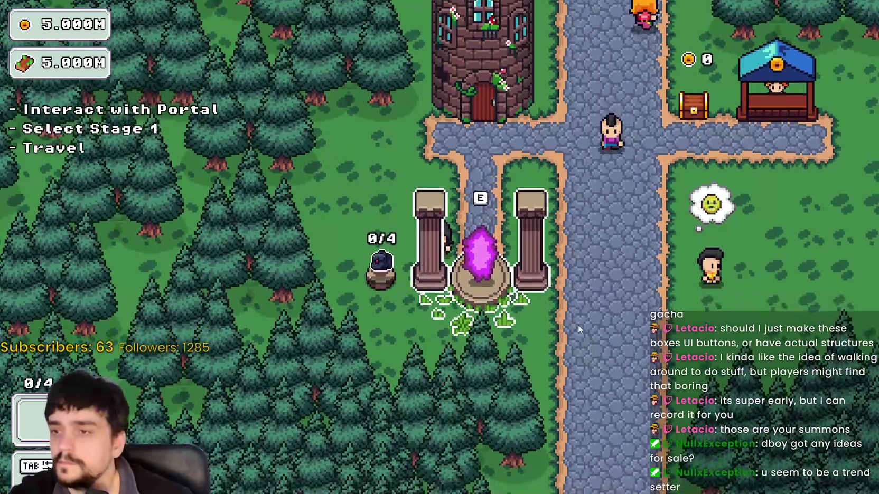
key("e")
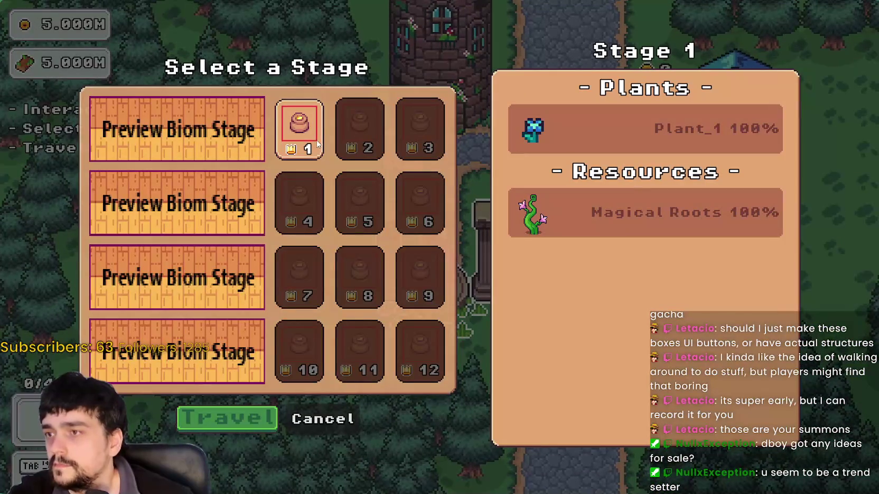
left_click(235, 421)
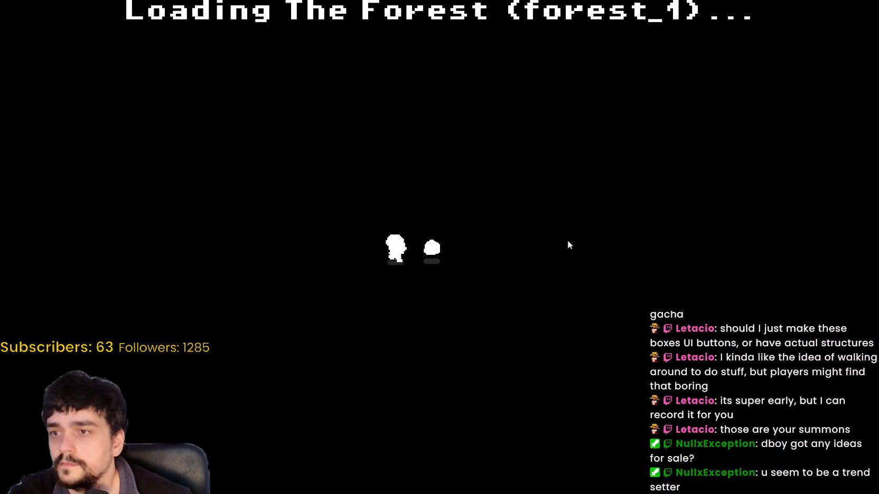
- Walk left through the Stage 1 forest, then switch back to the Godot editor
key("a")
key("s")
key("w")
key("a")
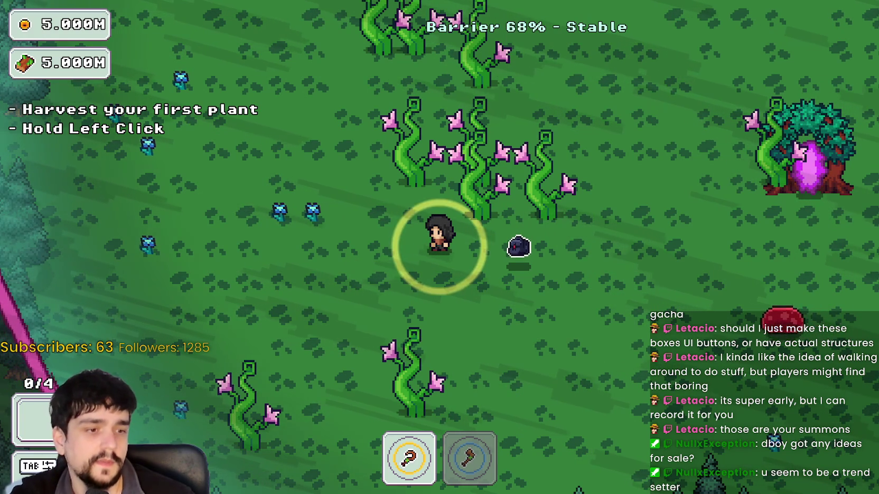
key("alt+Tab")
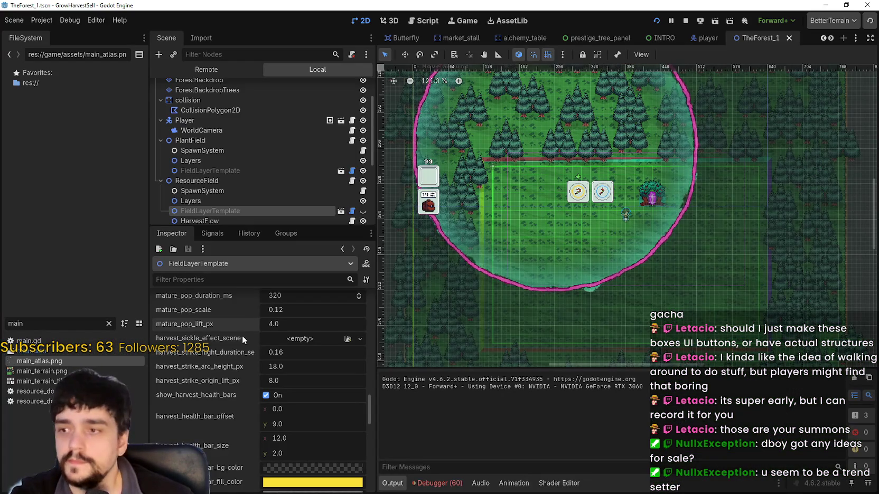
- Stop the running game and scroll the TheForest_1 editor view left
left_click(682, 22)
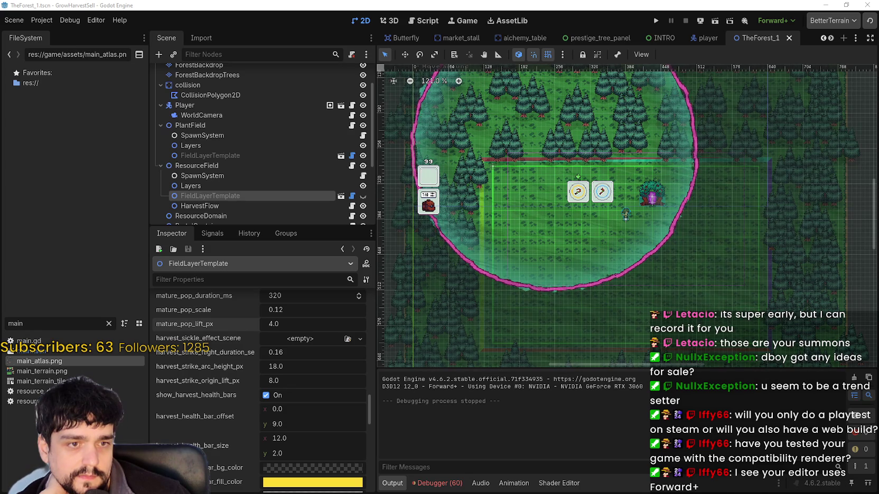
scroll(668, 244, "left", 2)
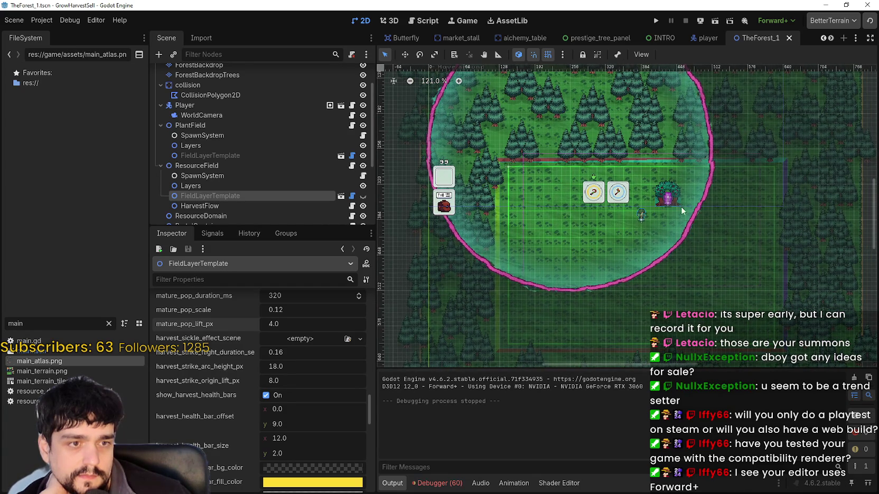
- Relaunch the game, start from the title menu, and travel through the portal to Stage 1
left_click(655, 21)
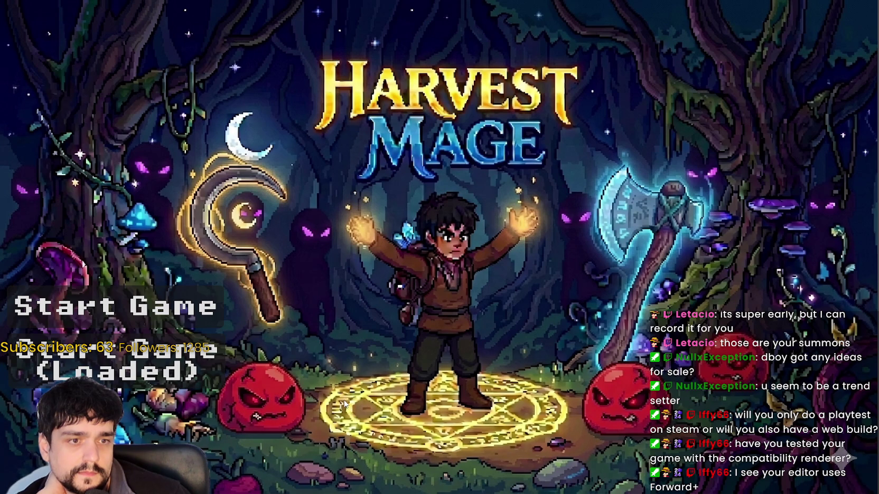
left_click(119, 389)
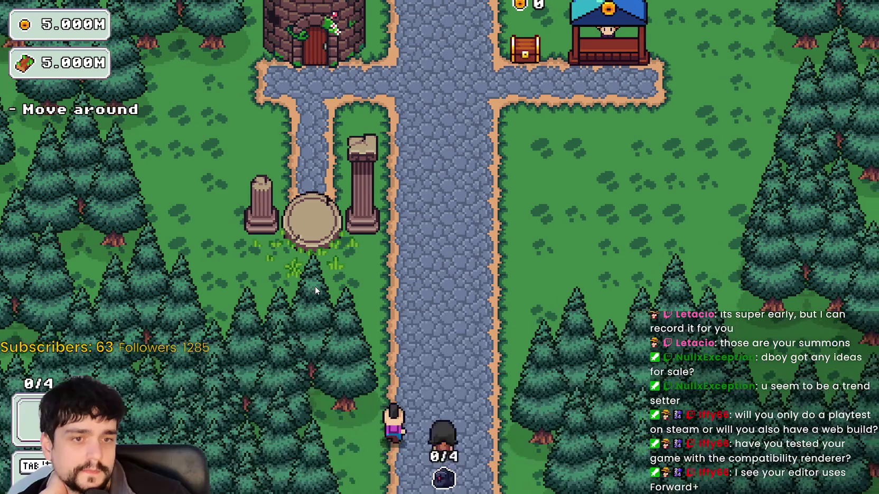
key("w")
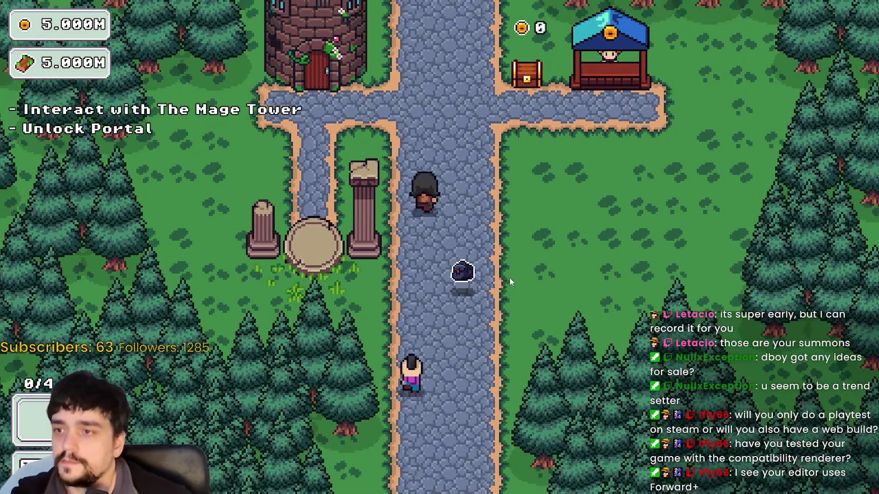
key("e")
key("s")
key("e")
left_click(252, 412)
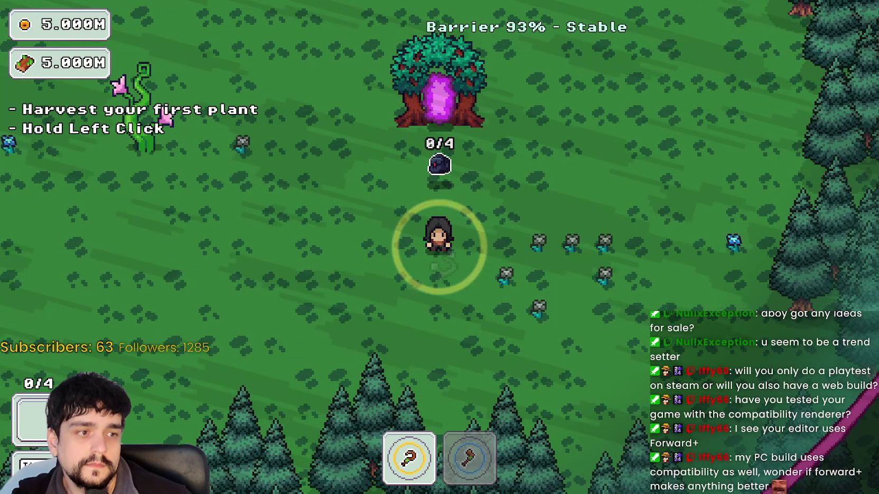
- Walk around the forest clearing and head toward the plants
key("d")
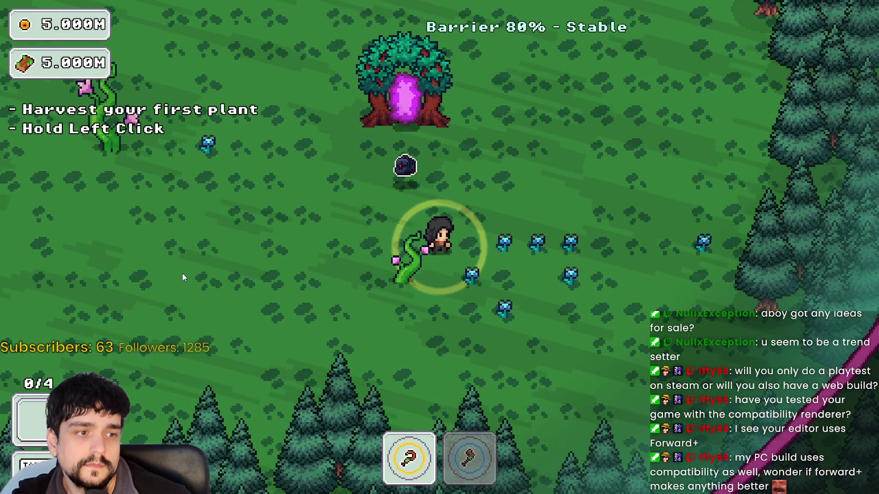
key("a")
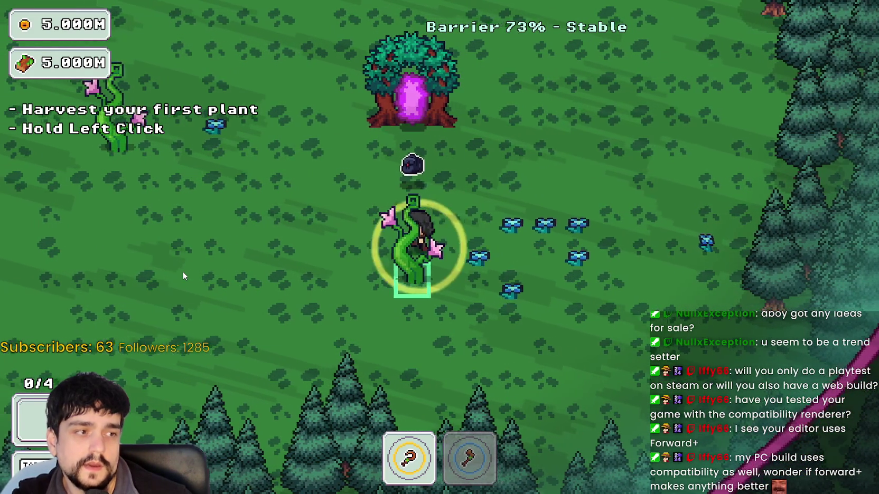
key("a")
key("w")
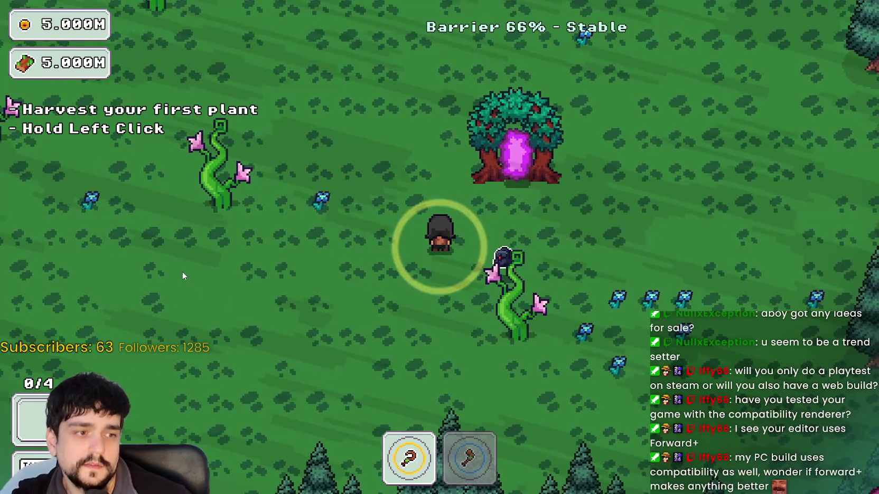
key("s")
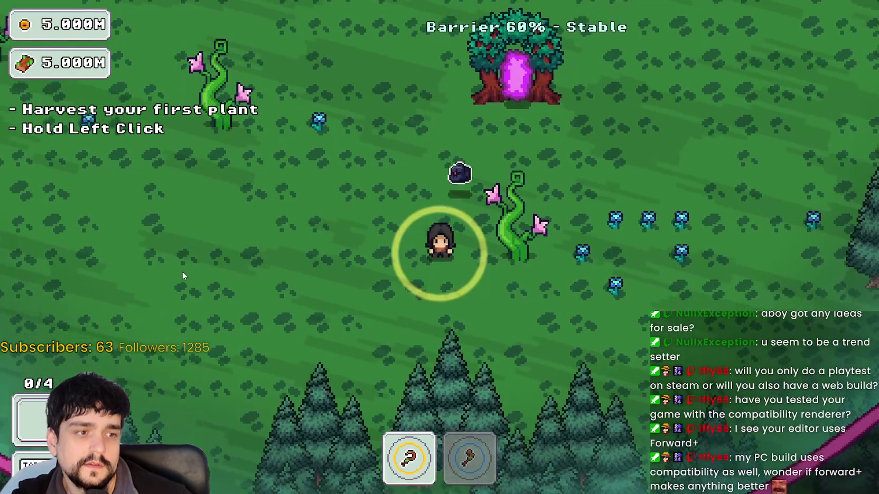
key("d")
key("w")
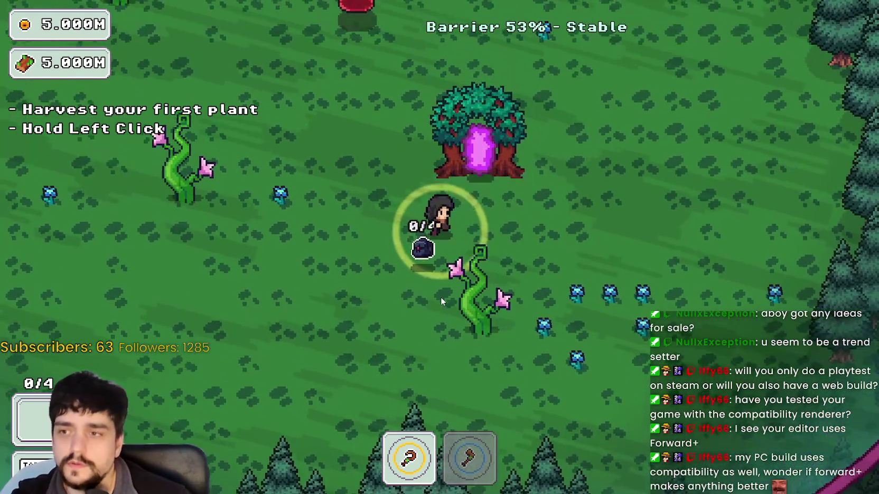
key("d")
key("s")
- Harvest three plants in the forest field
left_click_drag(544, 315, 547, 309)
key("a")
key("s")
key("d")
key("w")
key("s")
key("d")
key("w")
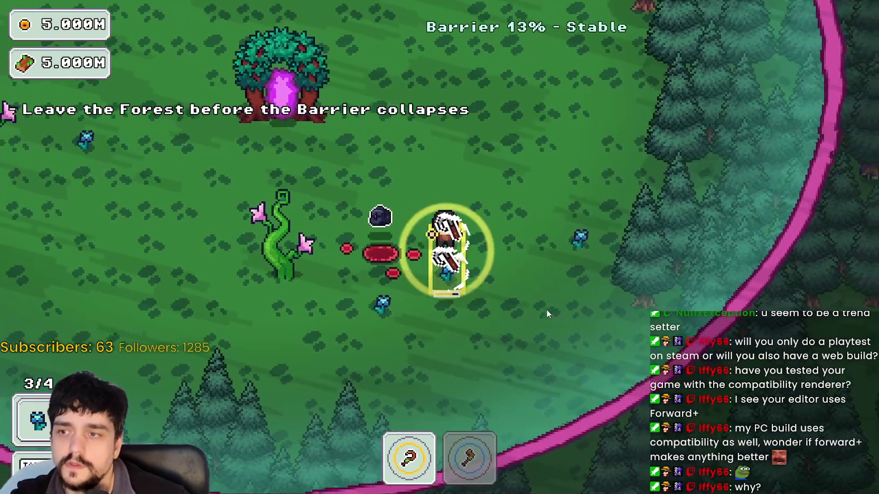
- Enter the portal tree to return to the village, then switch back to the editor
key("s")
key("a")
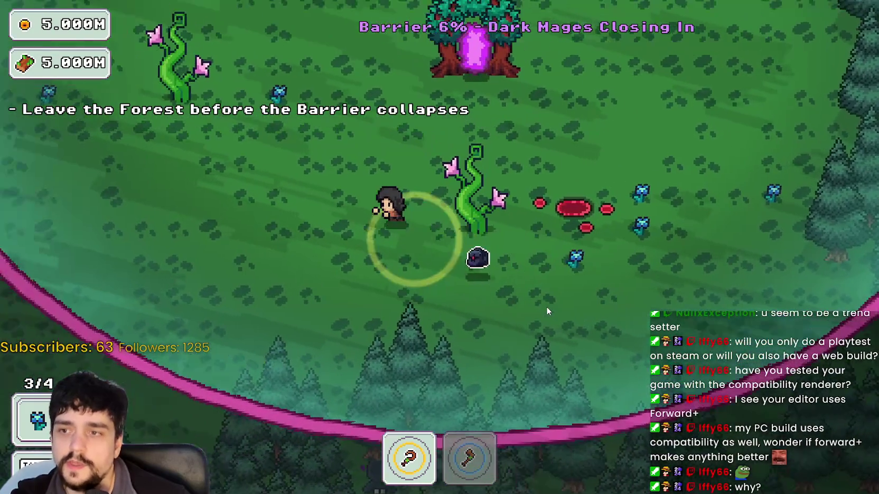
key("w")
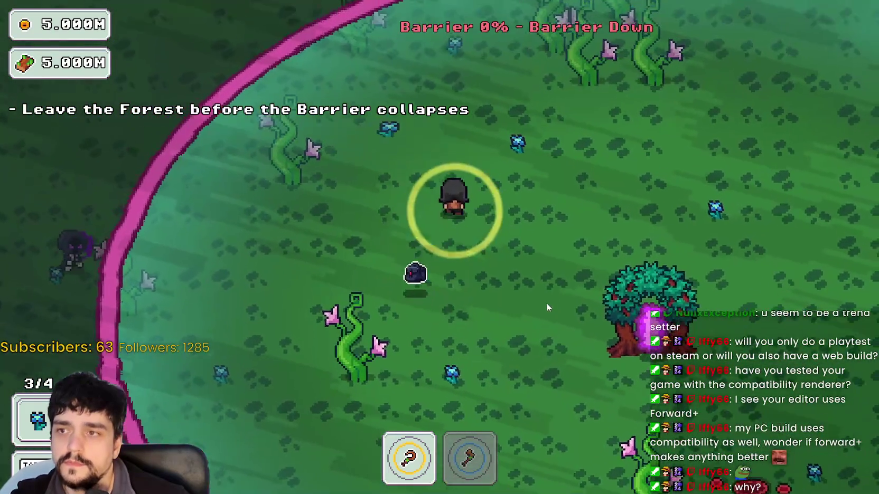
key("d")
key("s")
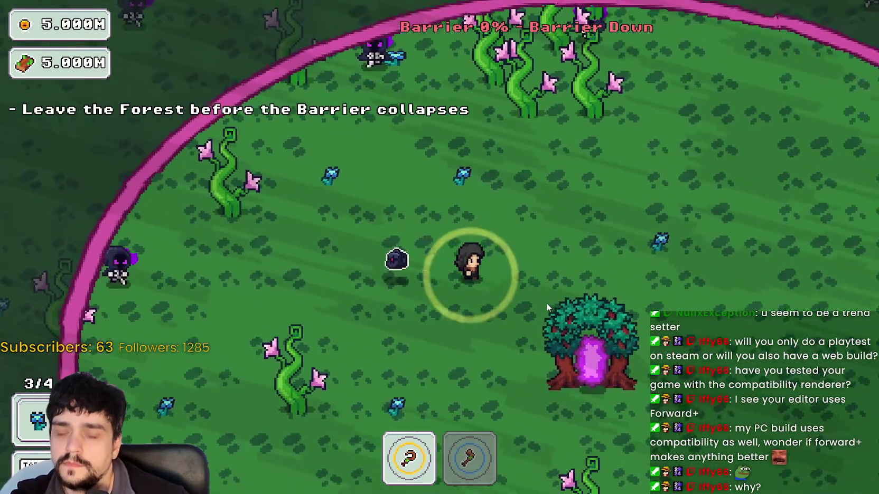
key("d")
key("s")
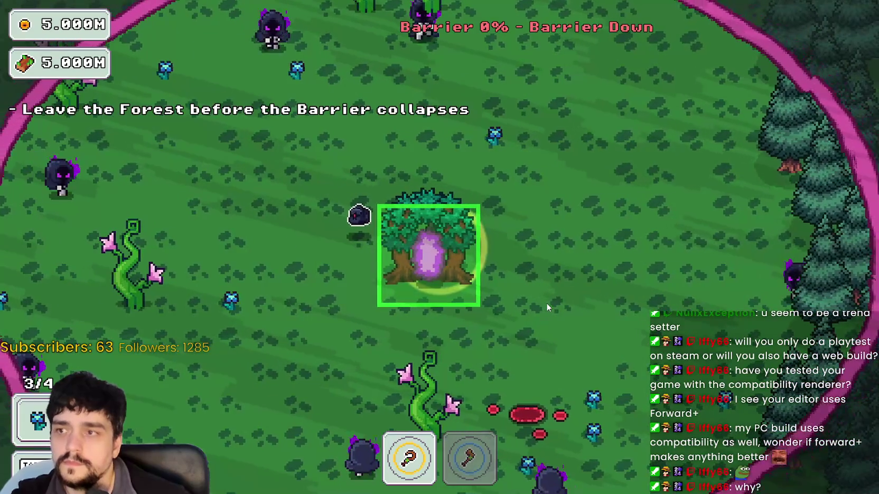
key("e")
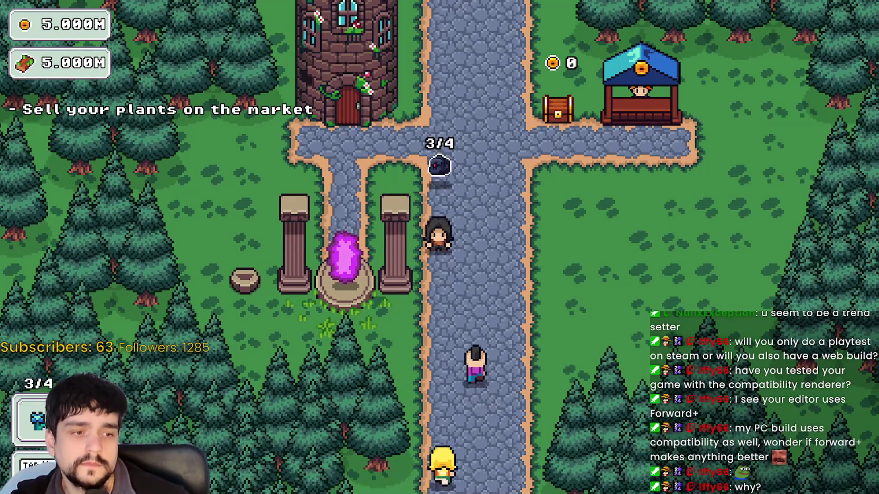
key("alt+Tab")
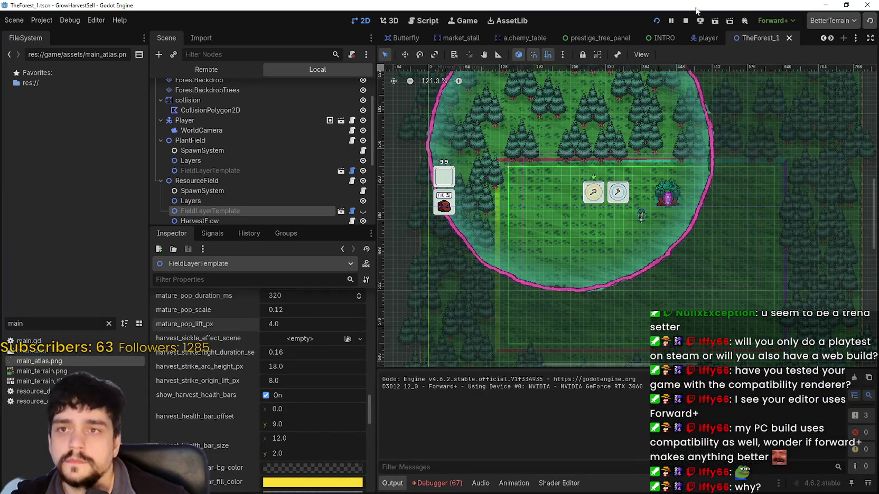
- Stop the game and revert FieldLayerTemplate's mature_pop duration, scale and lift to 320, 0.12, 4.0, then save and rerun
left_click(687, 19)
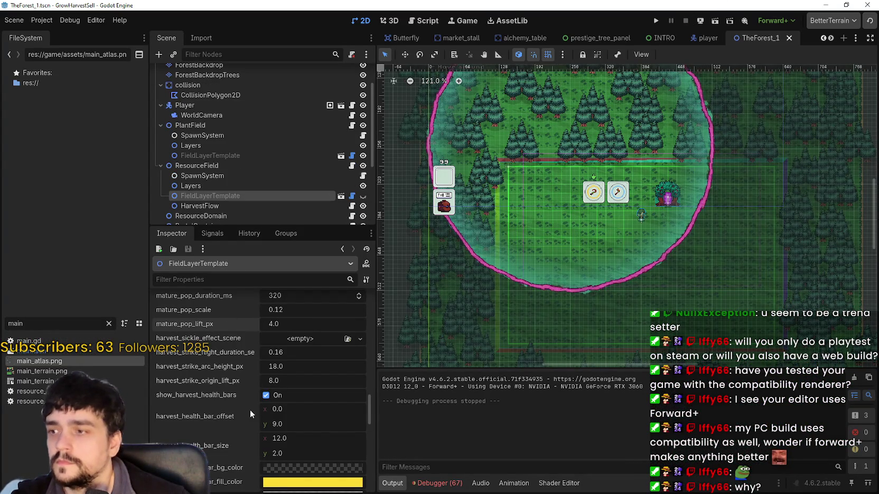
scroll(227, 182, "up", 2)
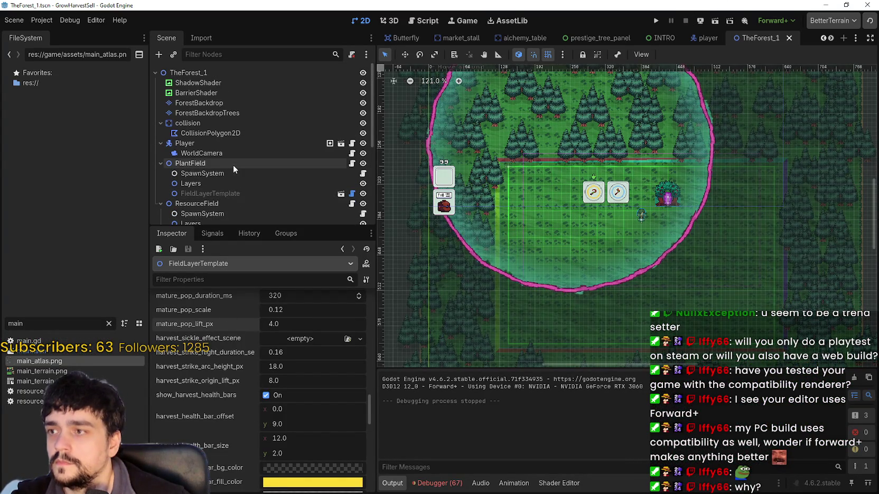
left_click(221, 196)
left_click(251, 346)
left_click(252, 359)
left_click(252, 374)
left_click(655, 21)
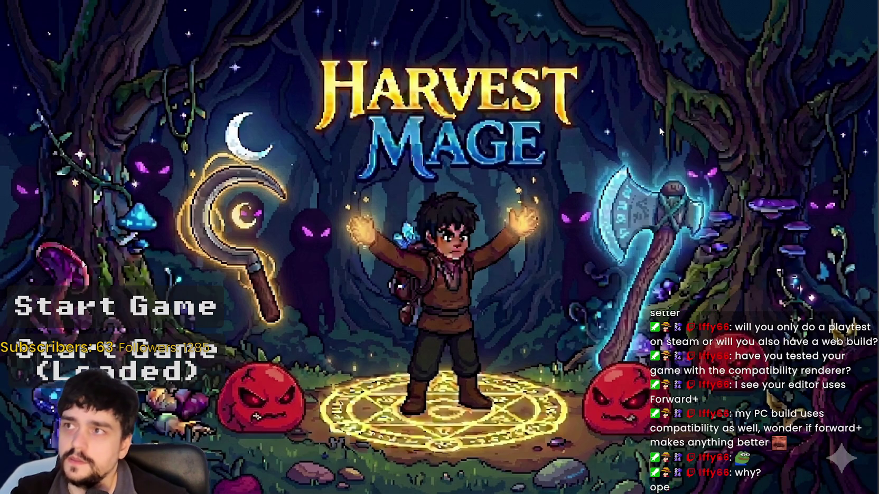
- Start a new game and take the village portal to Stage 1, The Forest
left_click(242, 322)
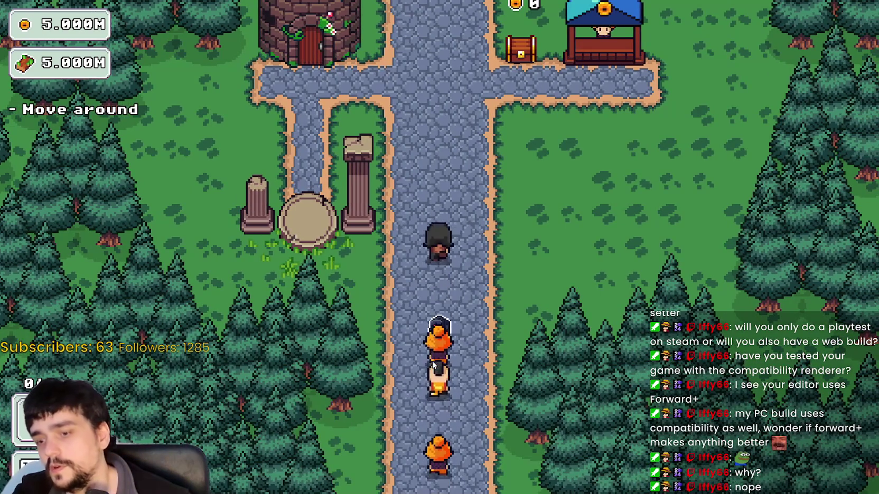
key("w")
key("Tab")
key("Escape")
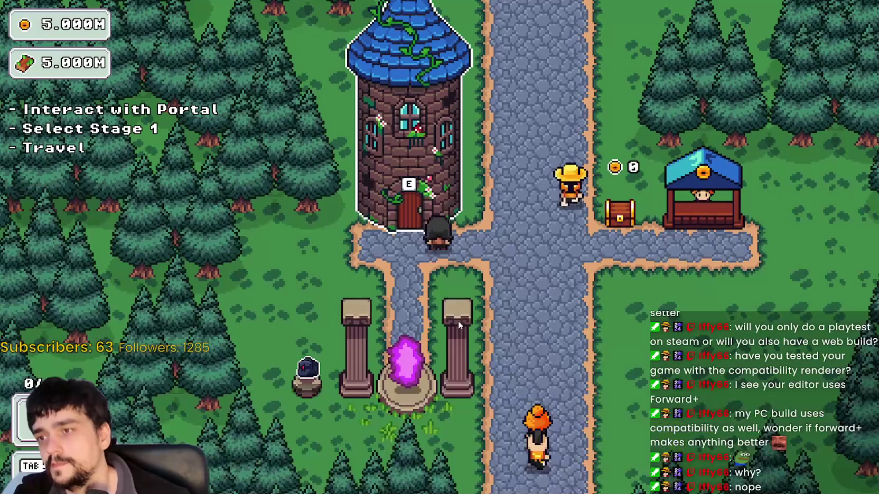
key("e")
left_click(242, 424)
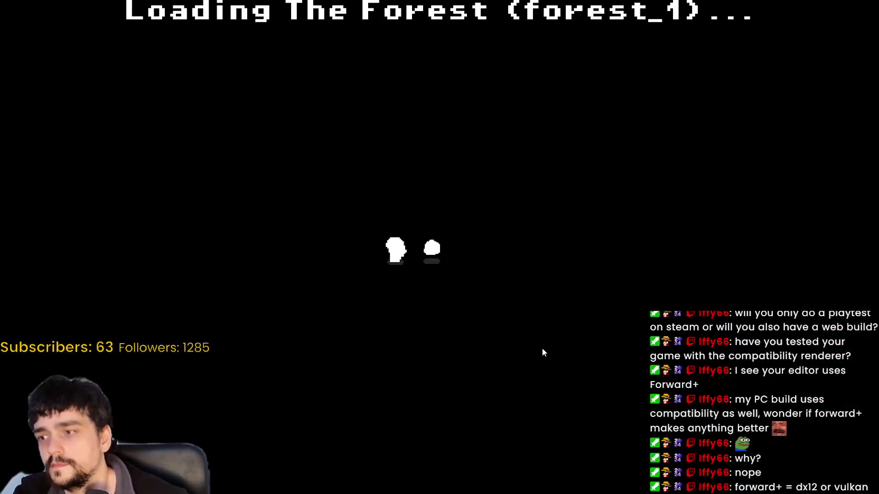
- Harvest forest plants until the bag is full, defeat the slime, and head back toward the portal tree
key("s")
key("d")
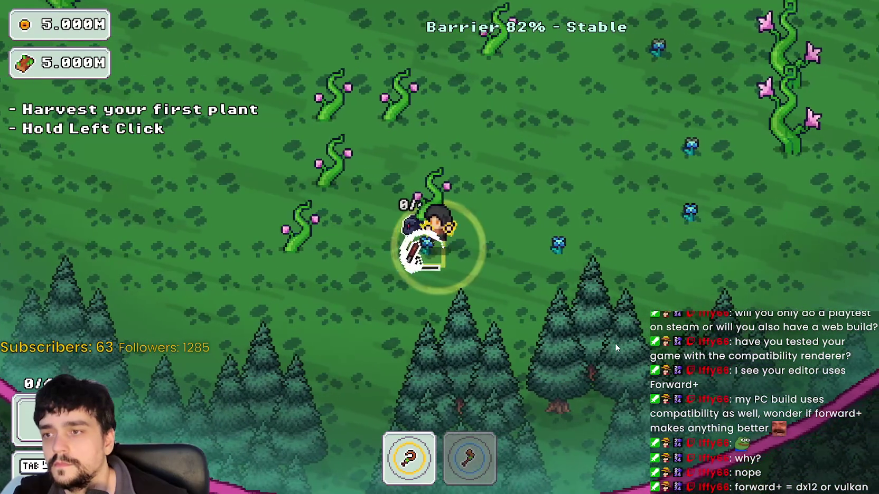
key("w")
key("a")
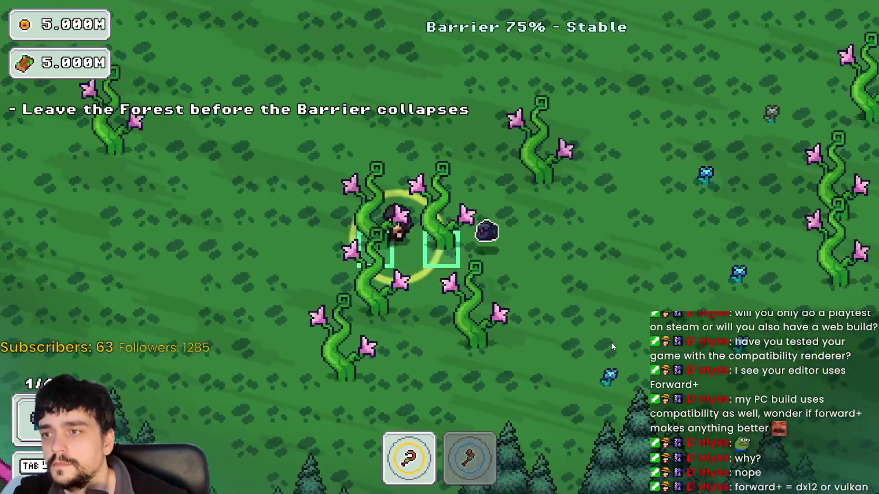
key("d")
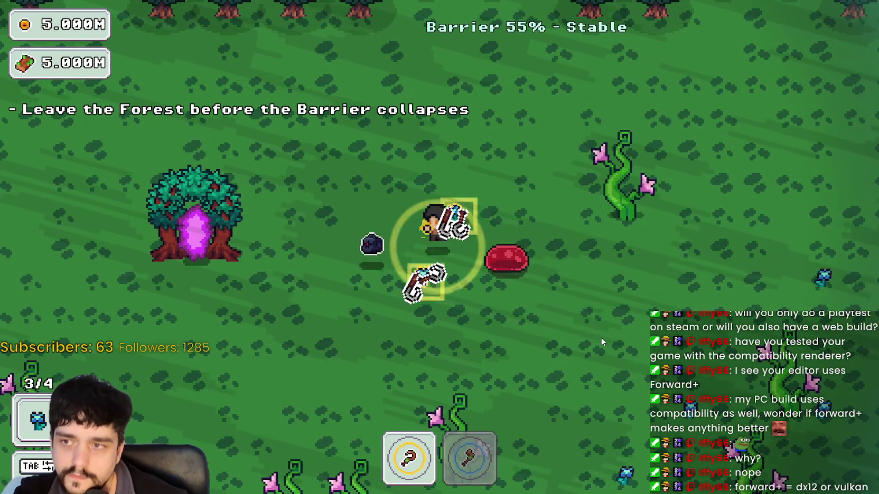
key("s")
key("d")
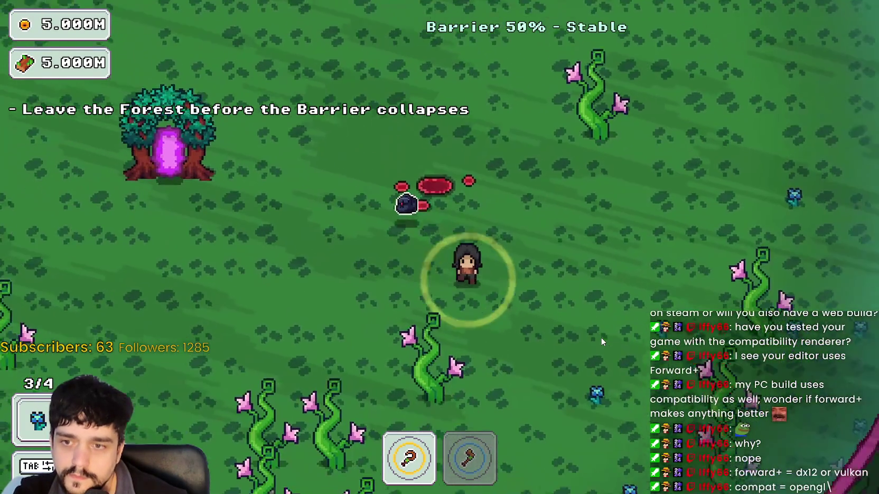
key("s")
key("d")
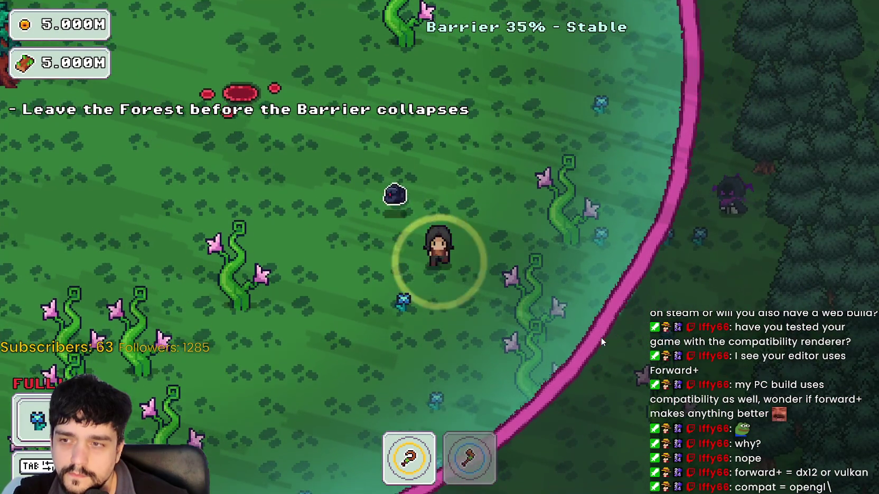
key("s")
key("a")
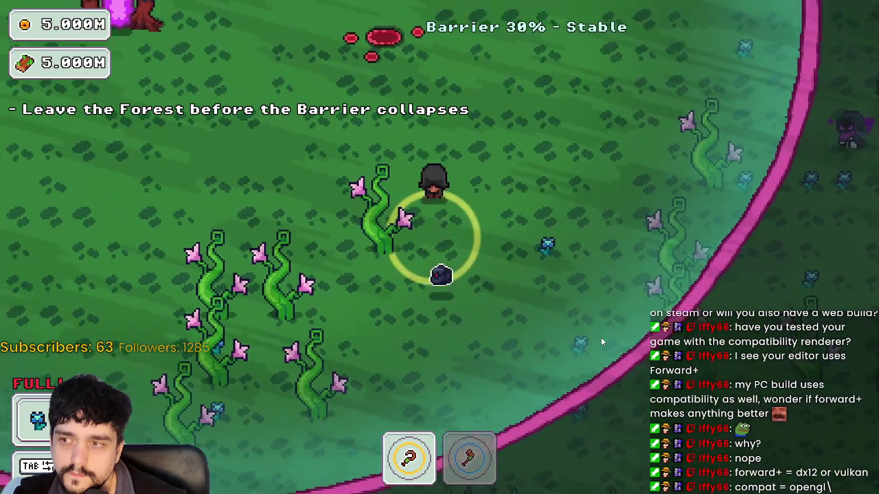
key("a")
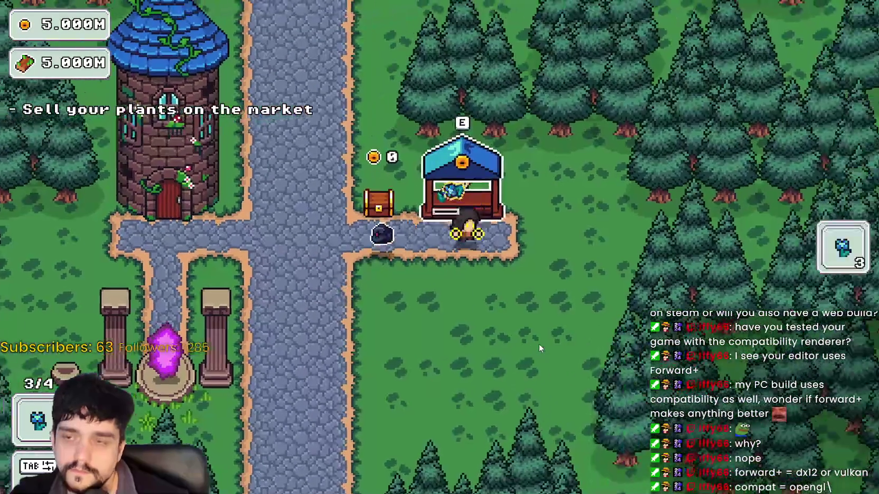
- Walk through the village past the tower door to the portal and open the Prestige tree
key("a")
key("a")
key("e")
key("Escape")
key("s")
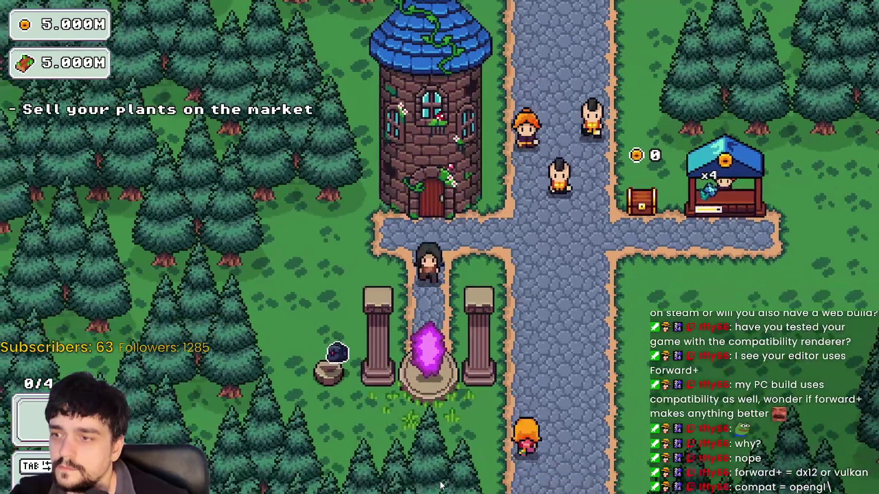
key("e")
- Buy and level up Barrier Energy upgrades, max out Deep Barrier, and close the Prestige tree
left_click(621, 345)
left_click(567, 320)
left_click(540, 324)
left_click(540, 324)
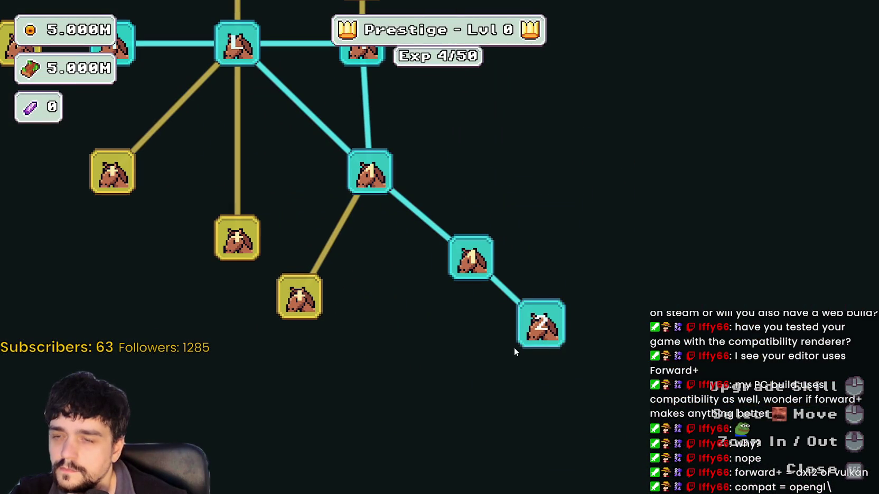
left_click(536, 330)
left_click(470, 258)
left_click(470, 257)
left_click(471, 257)
left_click(391, 177)
left_click(391, 177)
left_click(471, 258)
key("Escape")
- Travel to the forest and walk through it mining and collecting crystals
key("e")
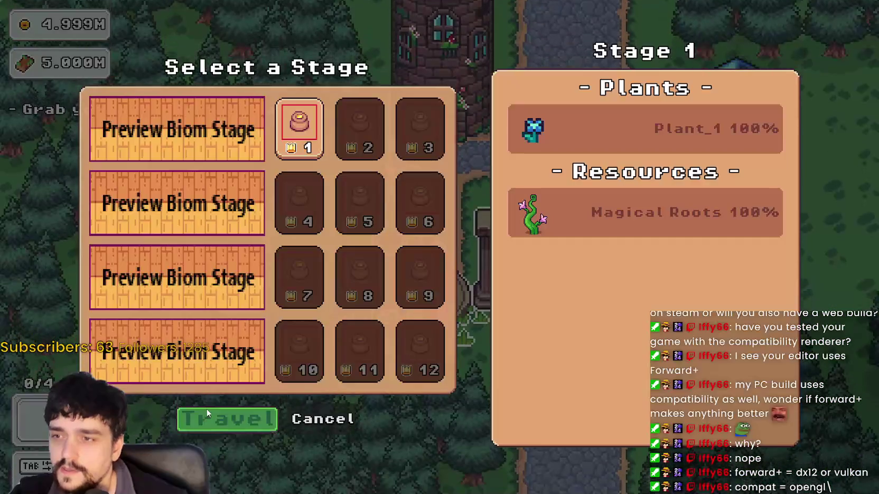
key("Return")
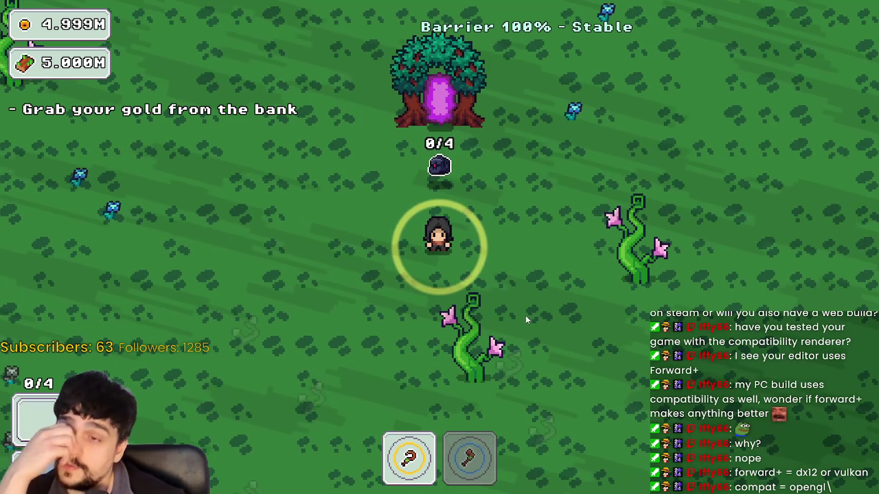
key("d")
key("w")
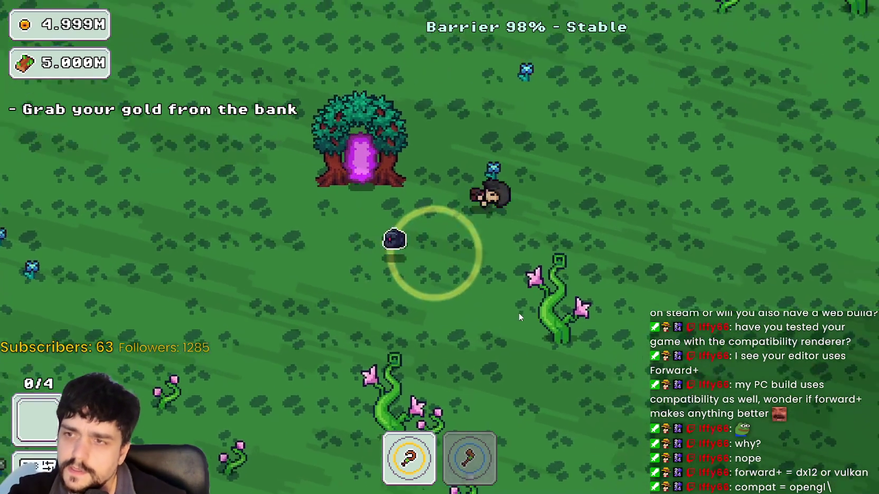
key("a")
key("a")
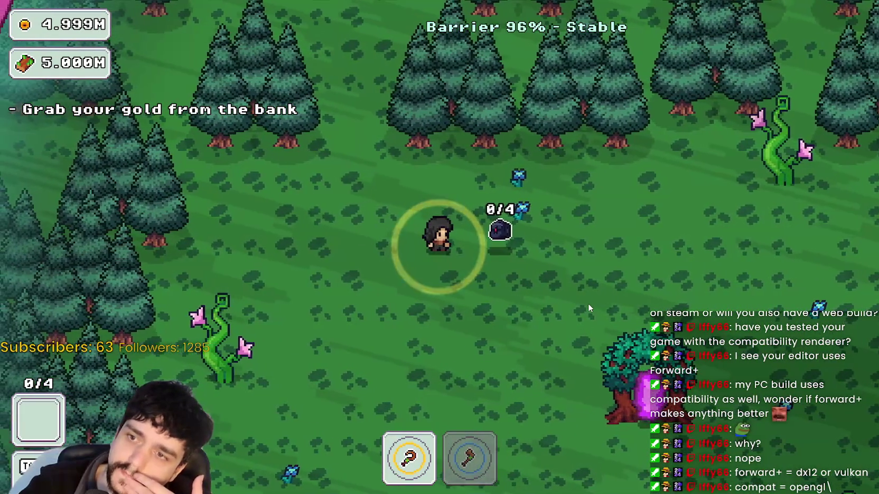
key("w")
key("d")
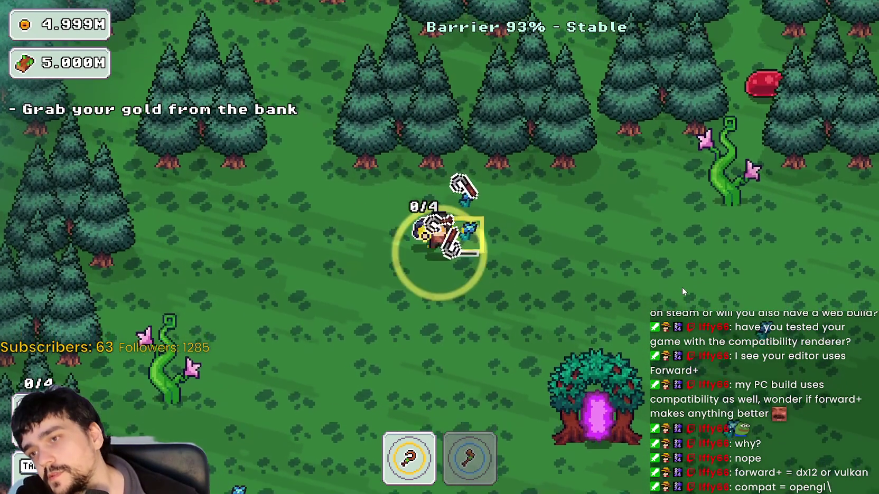
key("s")
key("d")
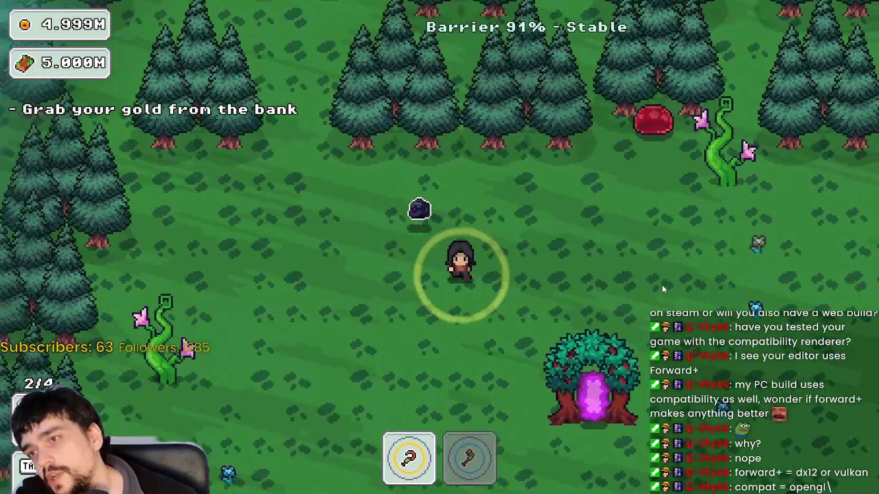
key("d")
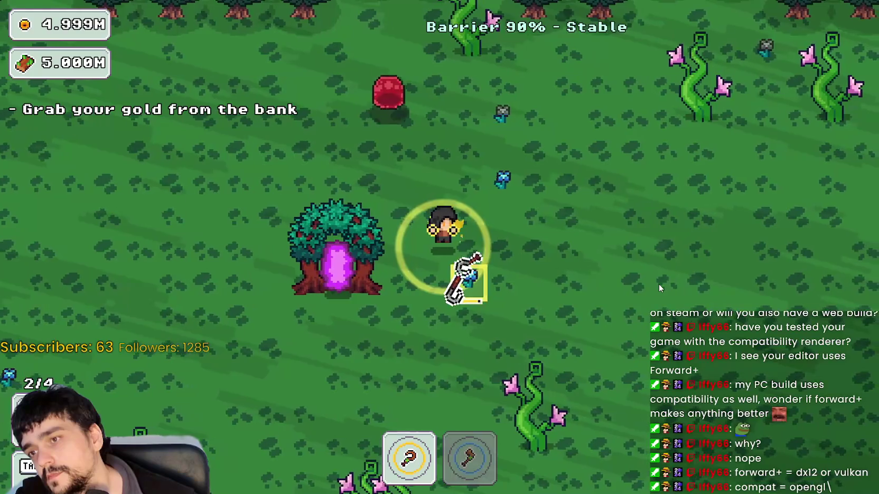
key("d")
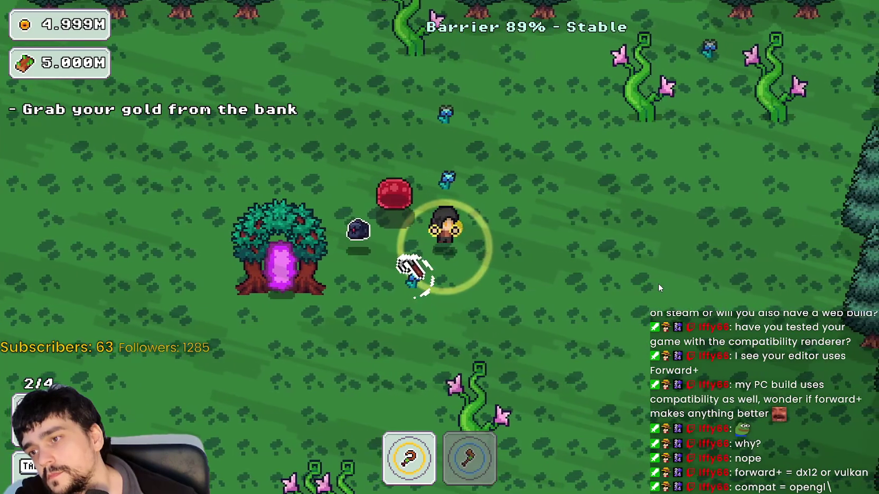
- Move around near the portal tree, then switch back to the Godot editor
key("s")
key("a")
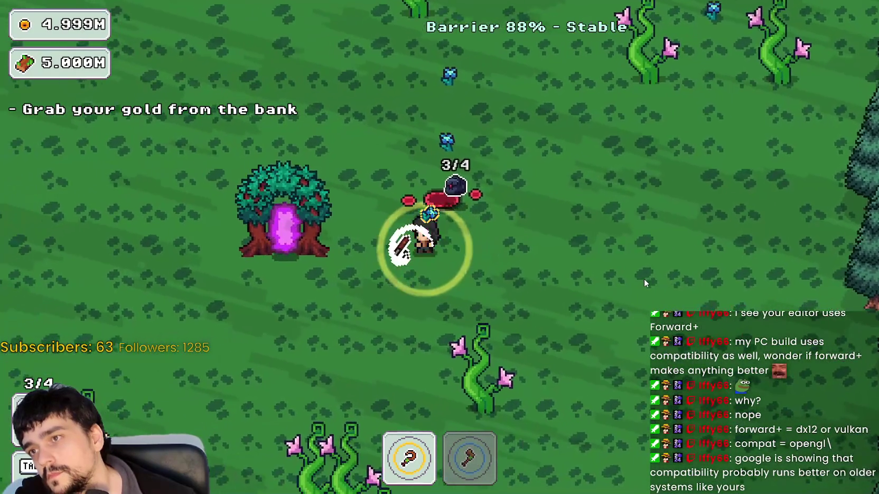
key("w")
key("w")
key("a")
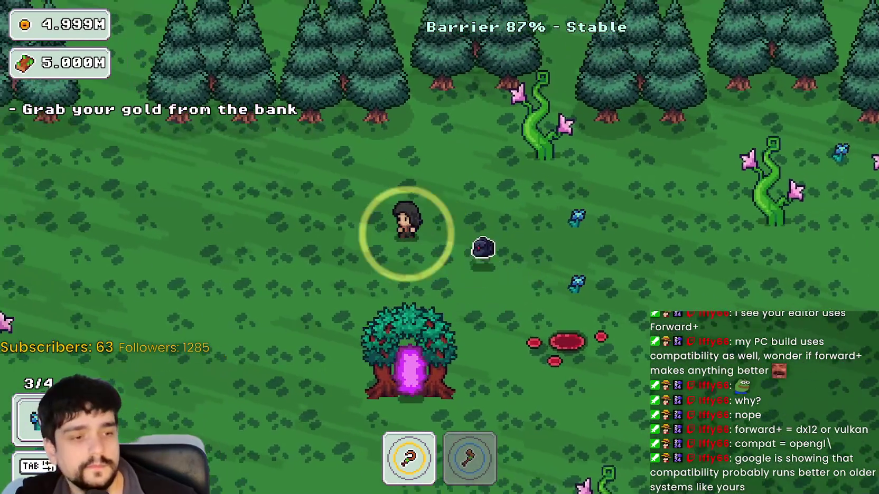
key("alt+Tab")
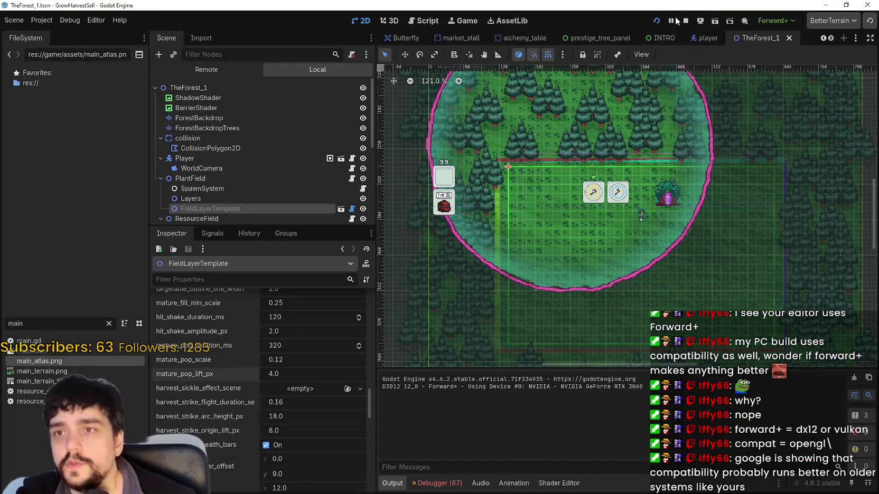
- Stop the test, enter 0.3 for mature_pop_scale, save the forest scene and run the project
left_click(686, 22)
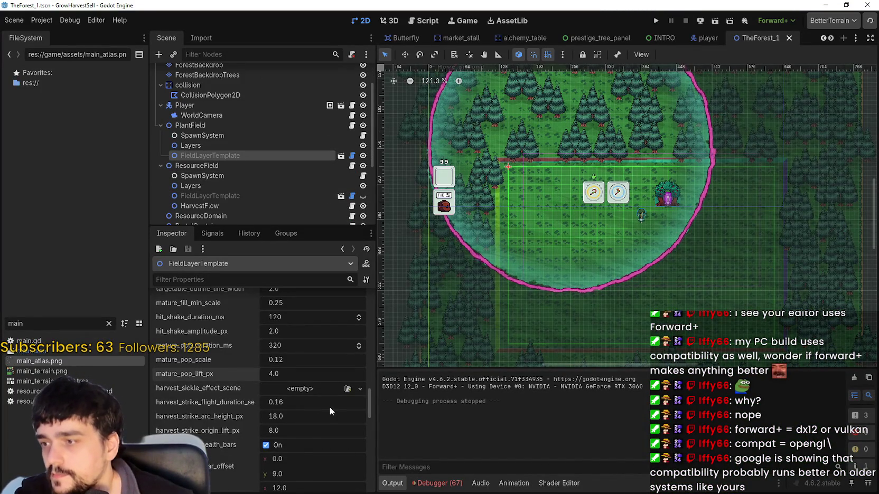
scroll(307, 423, "down", 2)
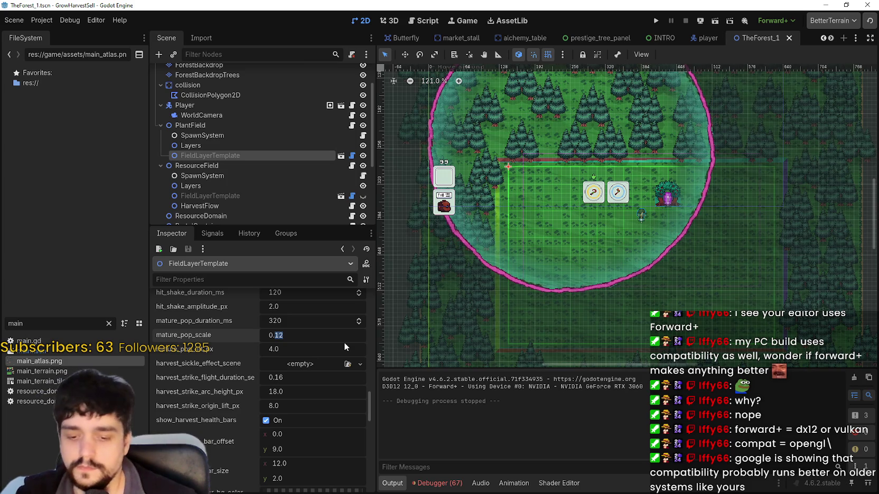
type("3")
key("Return")
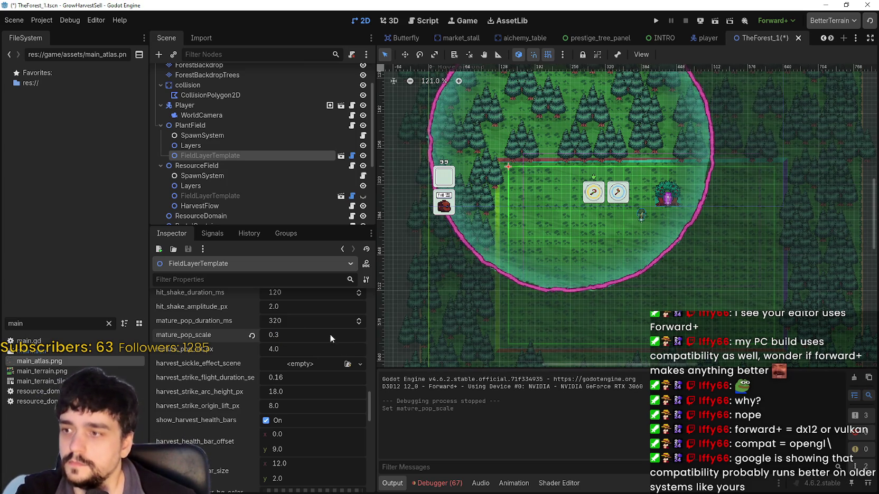
key("ctrl+s")
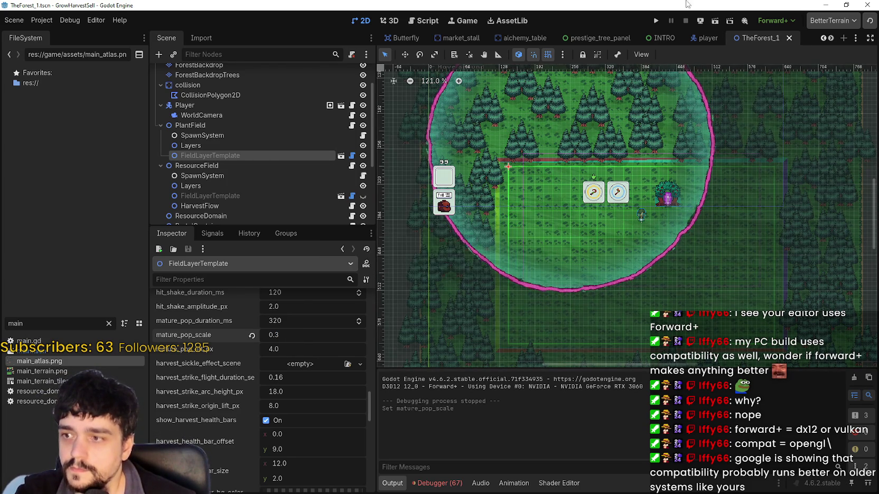
left_click(655, 21)
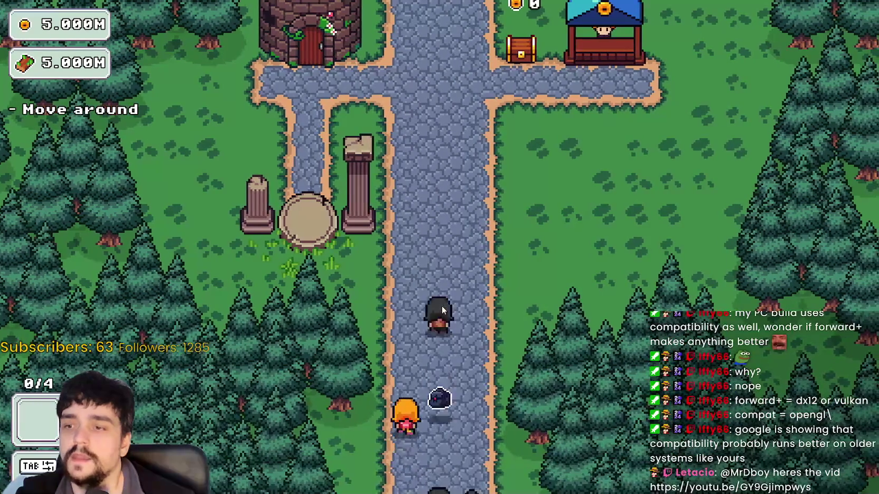
- Walk to the Mage Tower to unlock the Portal, then step onto it to open Select a Stage
key("w")
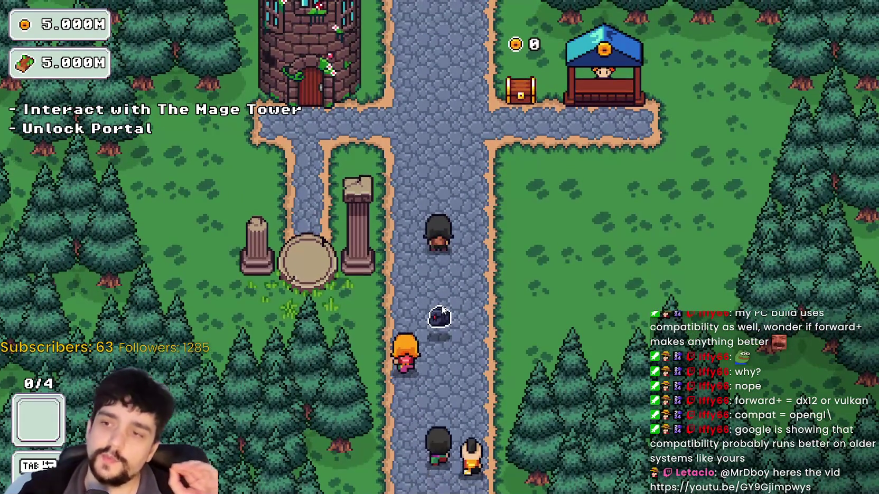
key("a")
key("w")
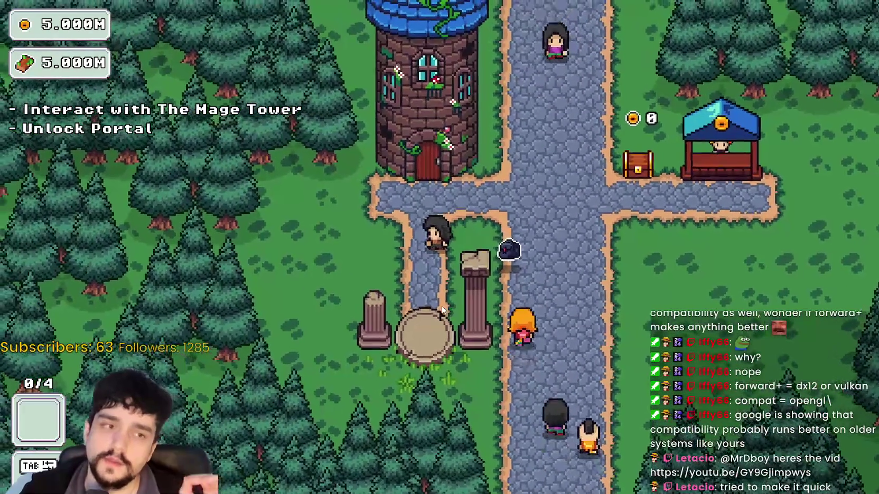
key("s")
key("a")
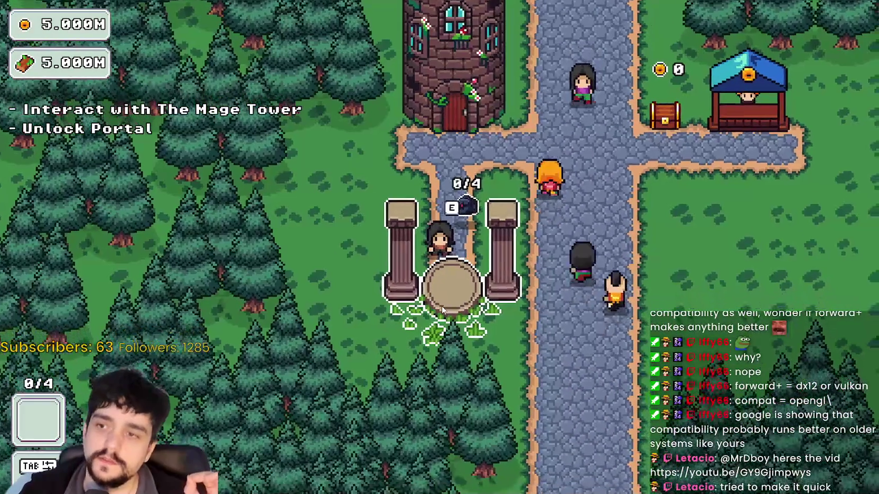
key("d")
key("s")
key("w")
key("e")
key("Escape")
key("s")
key("e")
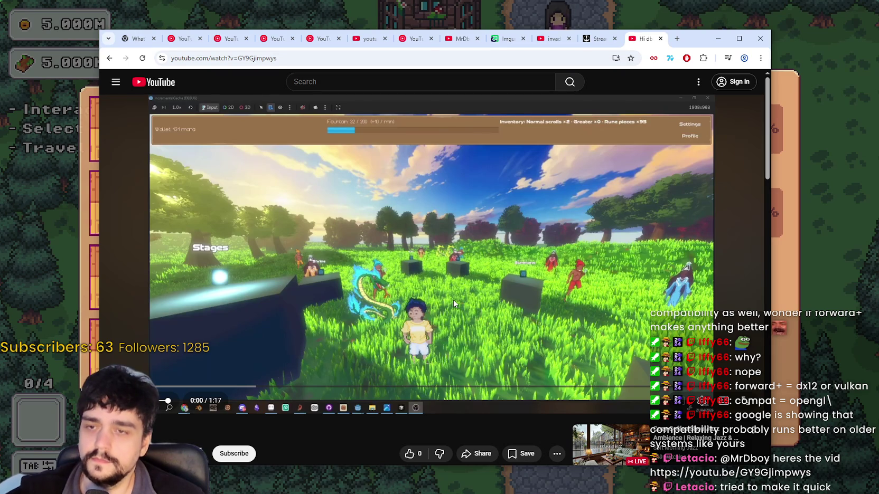
- Play the YouTube clip fullscreen, pausing and resuming it several times
left_click(453, 300)
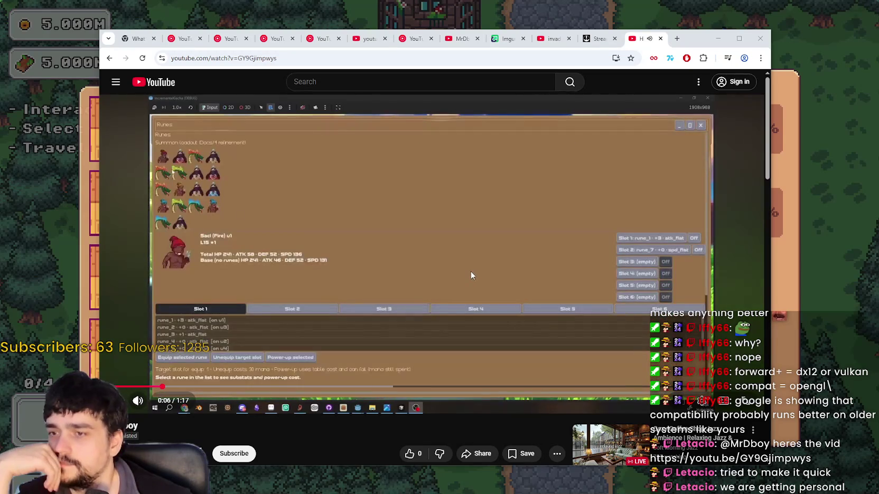
double_click(470, 273)
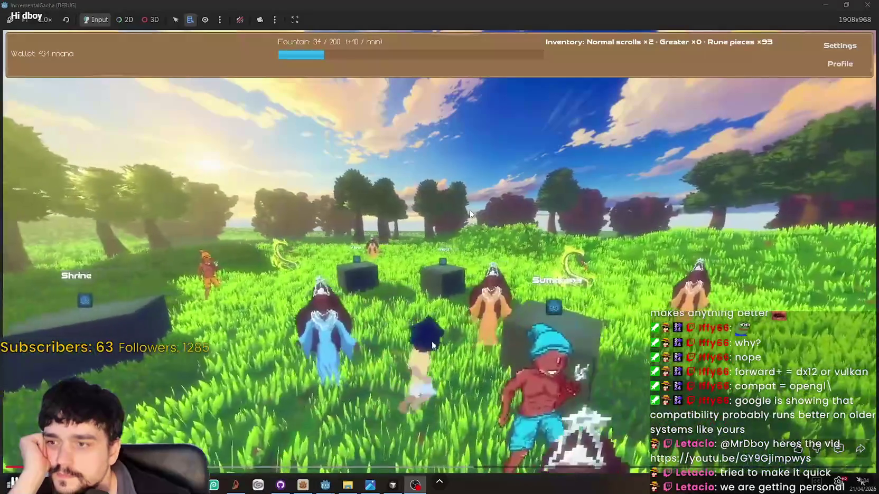
left_click(556, 235)
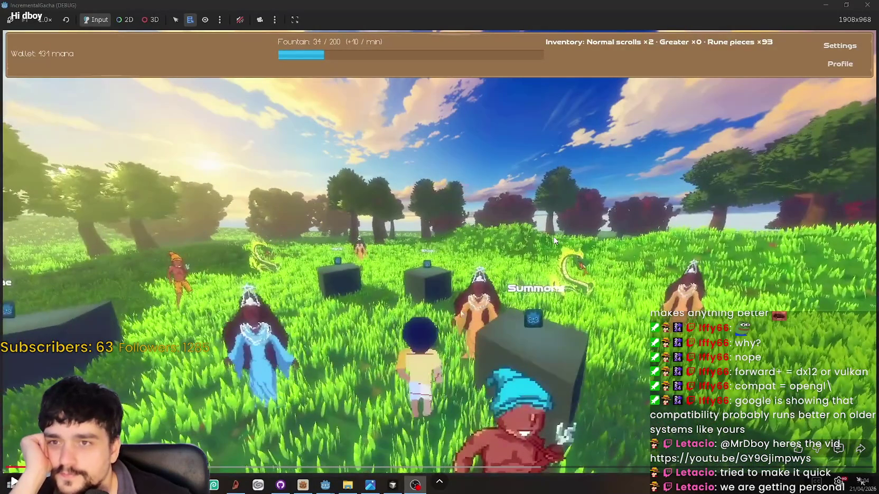
left_click(525, 227)
left_click(549, 258)
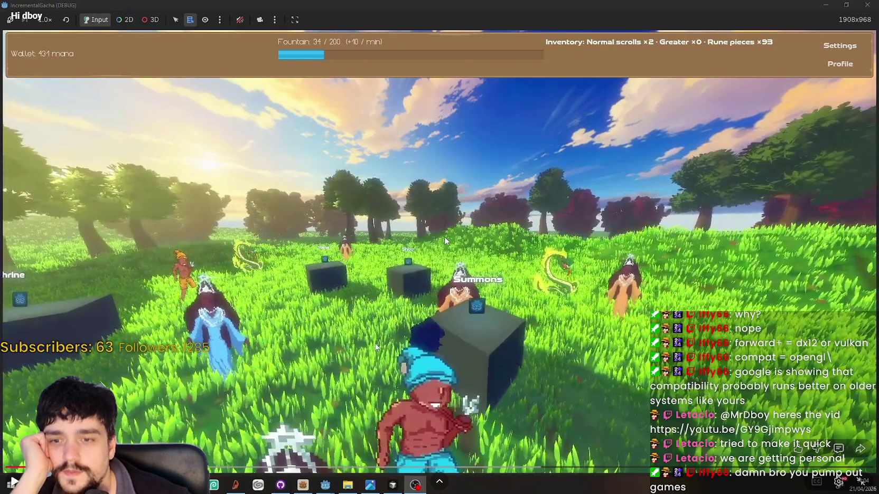
left_click(424, 247)
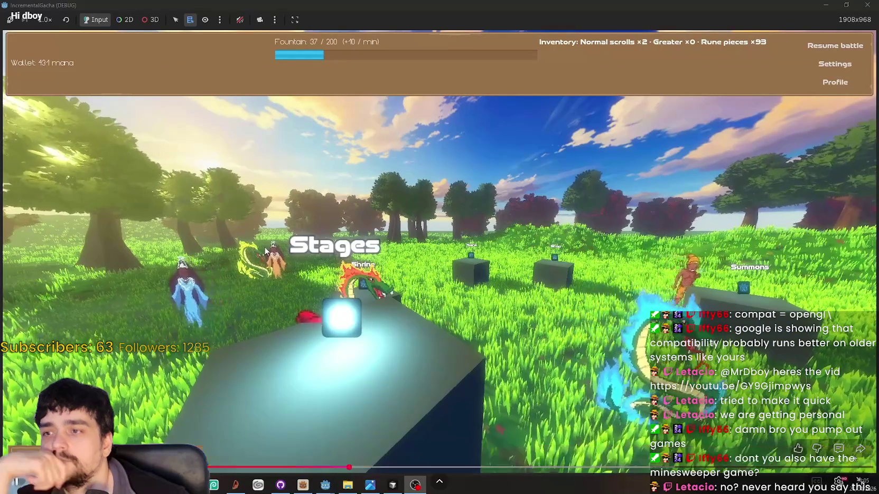
left_click(434, 268)
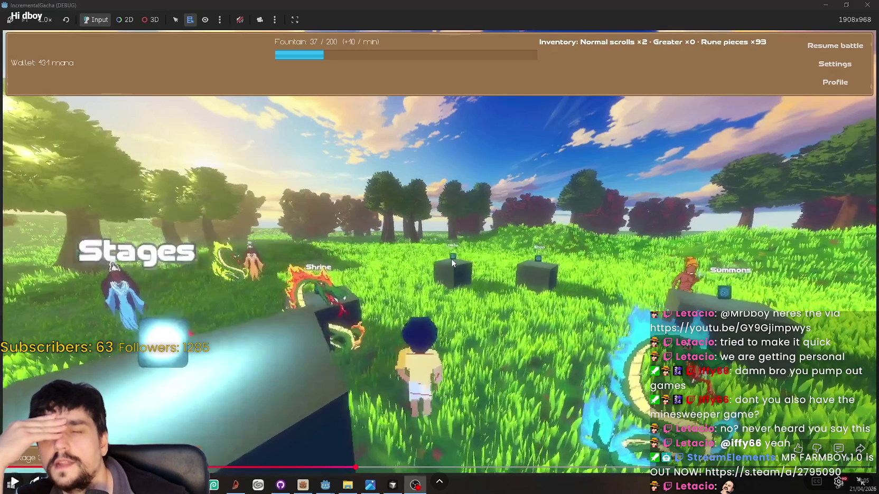
left_click(464, 245)
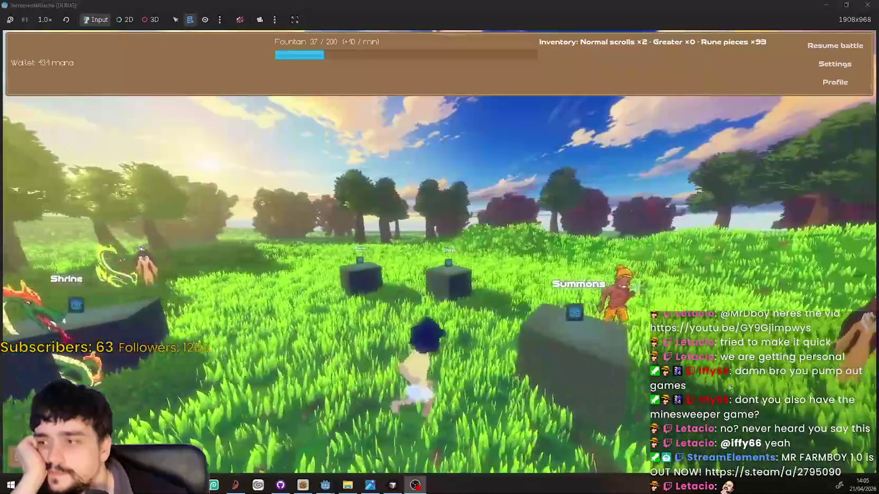
- Press E and click several on-screen controls while the clip plays
key("e")
left_click(89, 109)
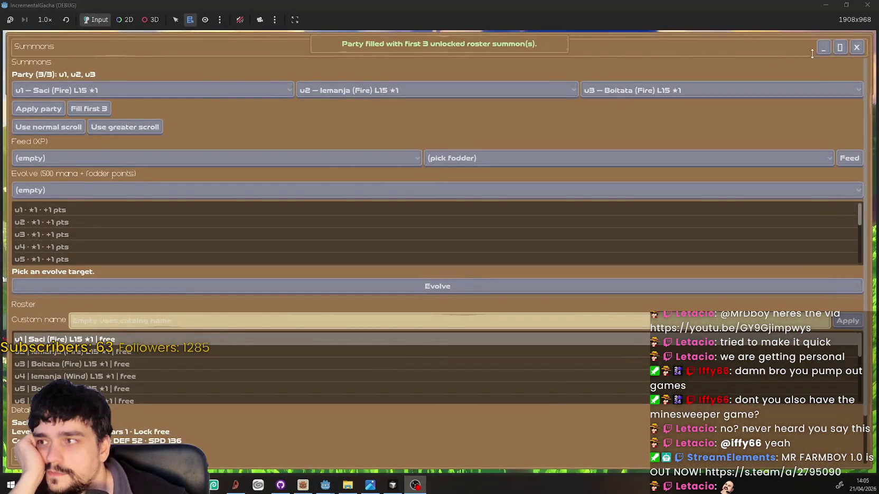
left_click(855, 47)
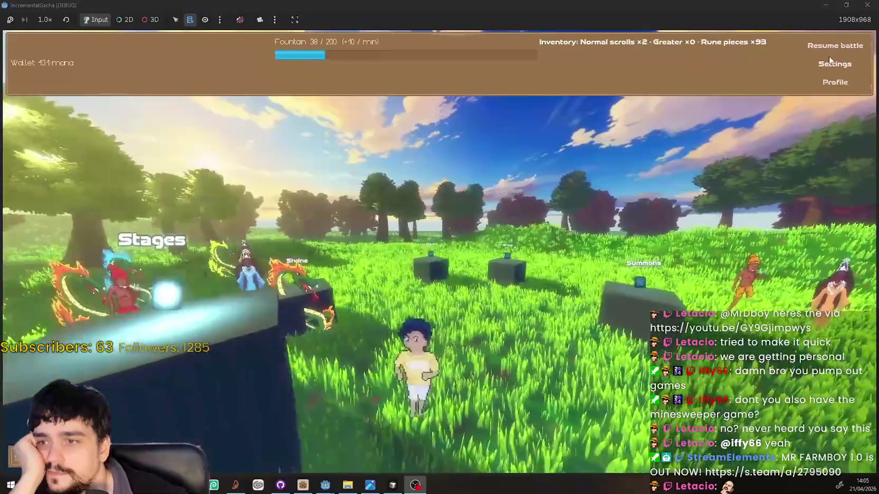
key("e")
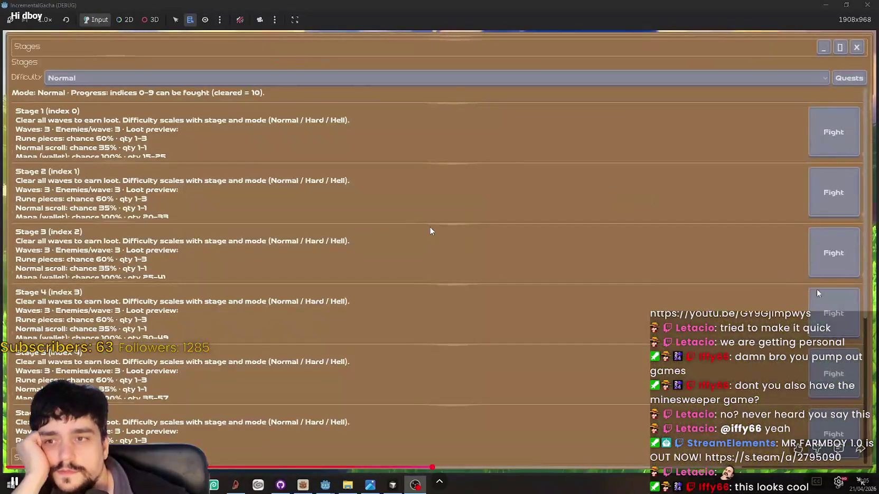
left_click(817, 293)
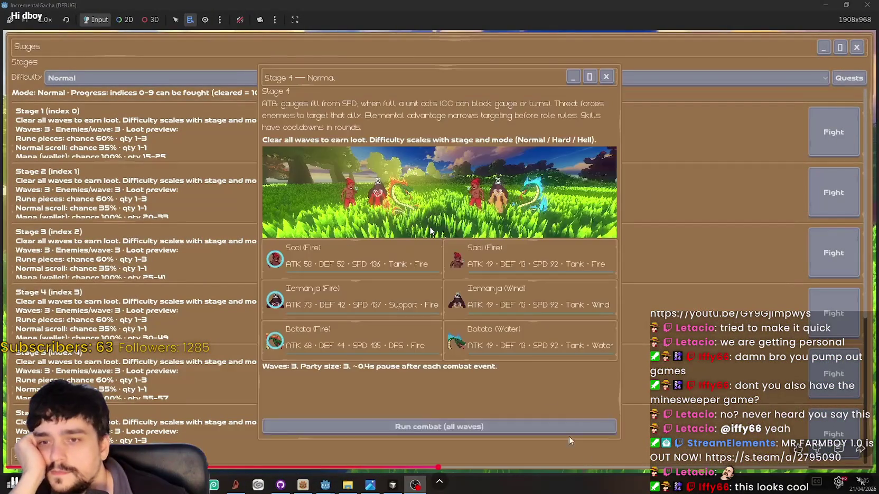
left_click(575, 79)
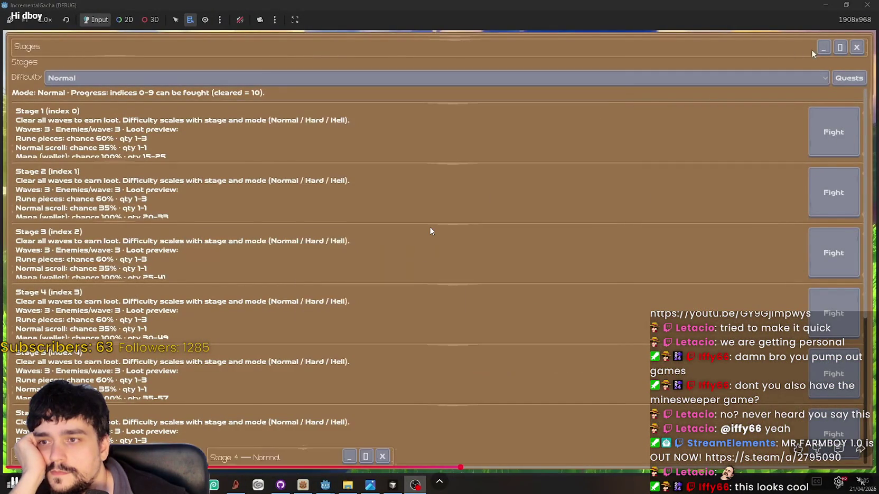
left_click(857, 47)
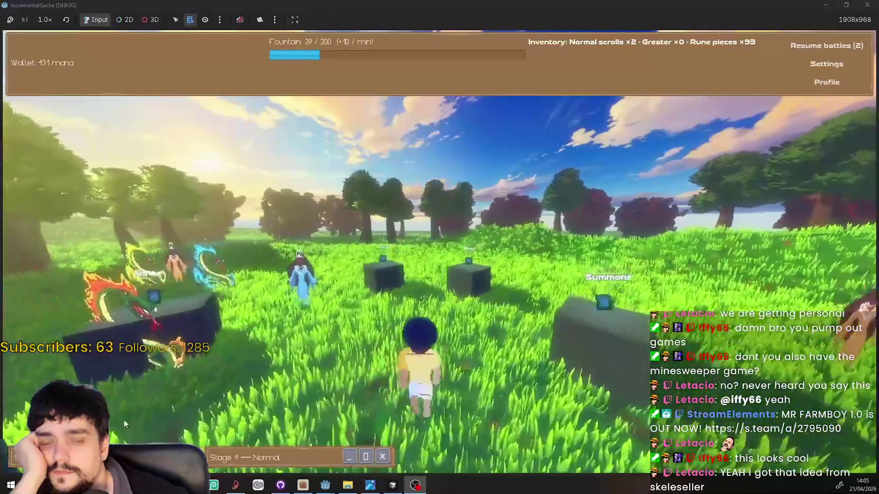
- Send a series of W, A, S, D movement keys, then pause the video near the Stages cube
key("w")
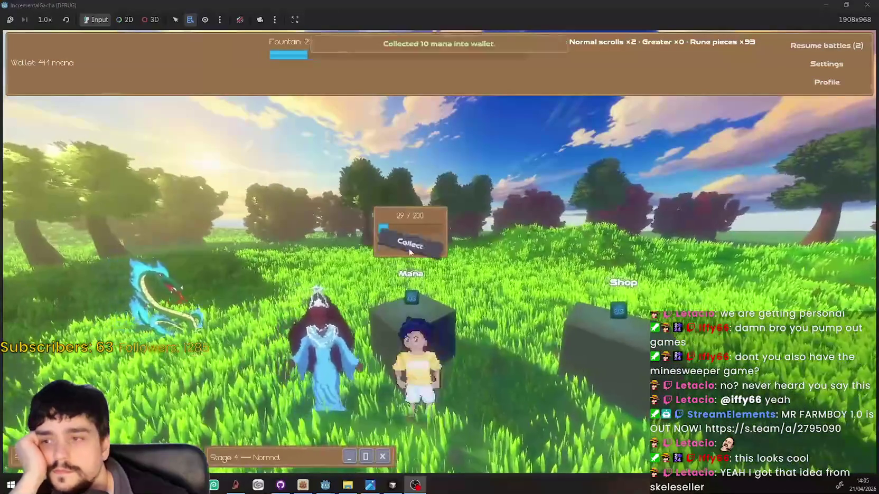
key("s")
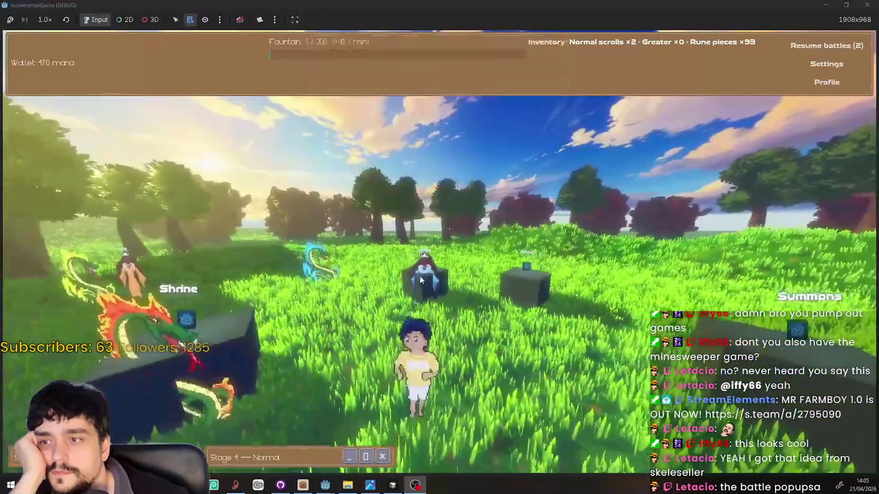
key("a")
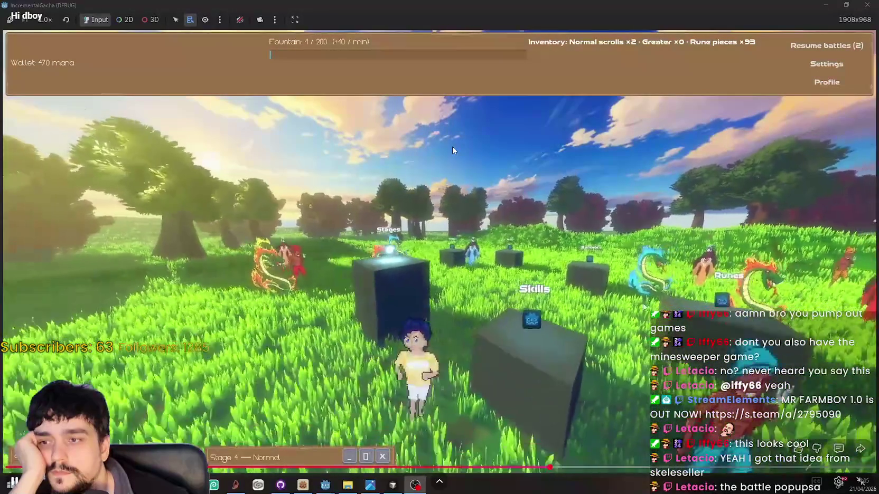
key("w")
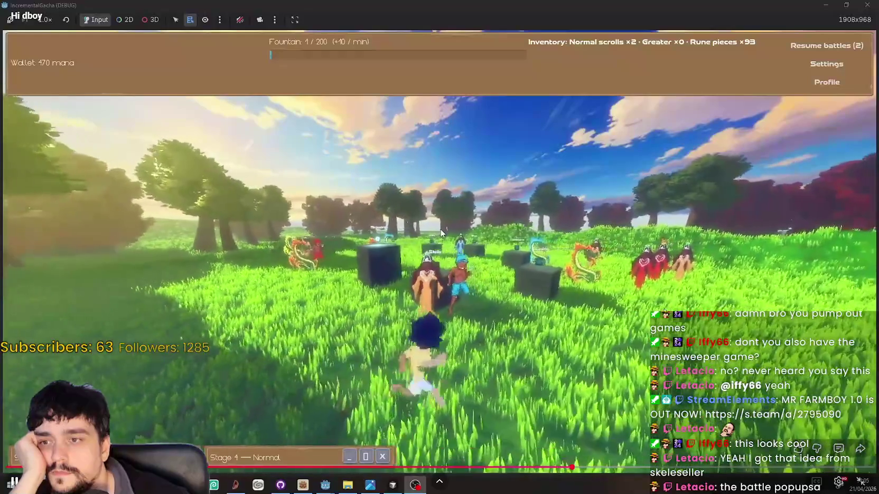
key("w")
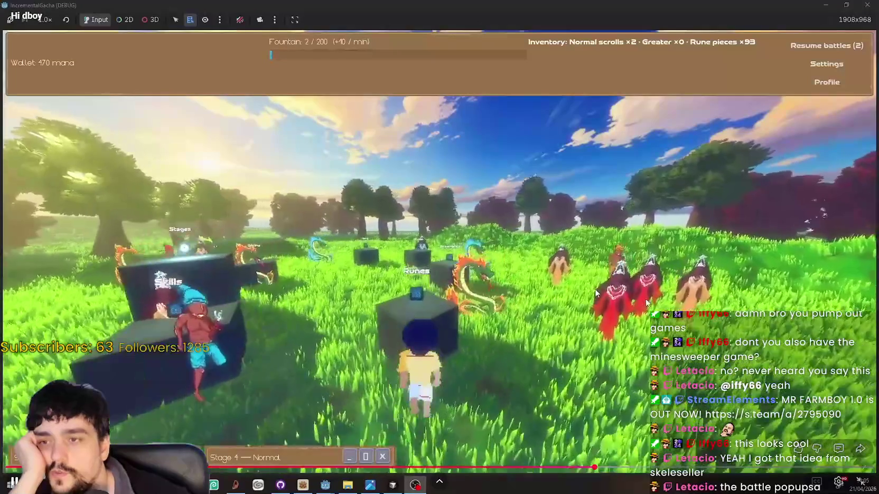
key("s")
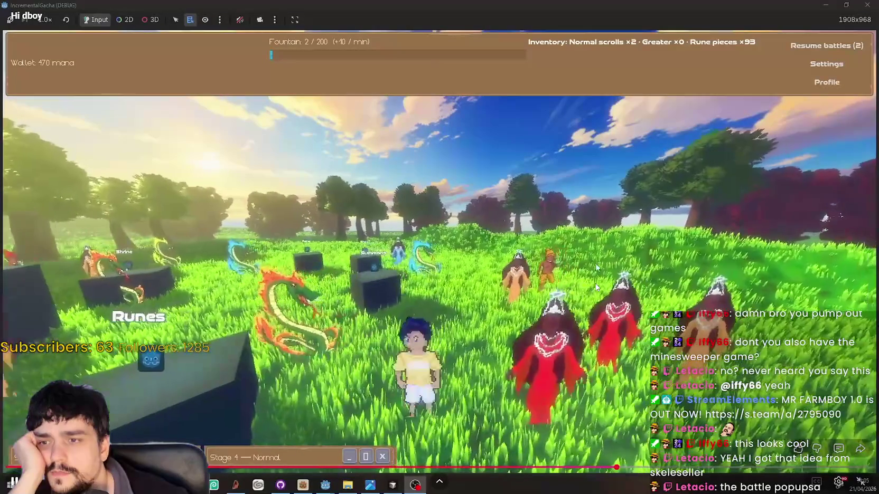
key("w")
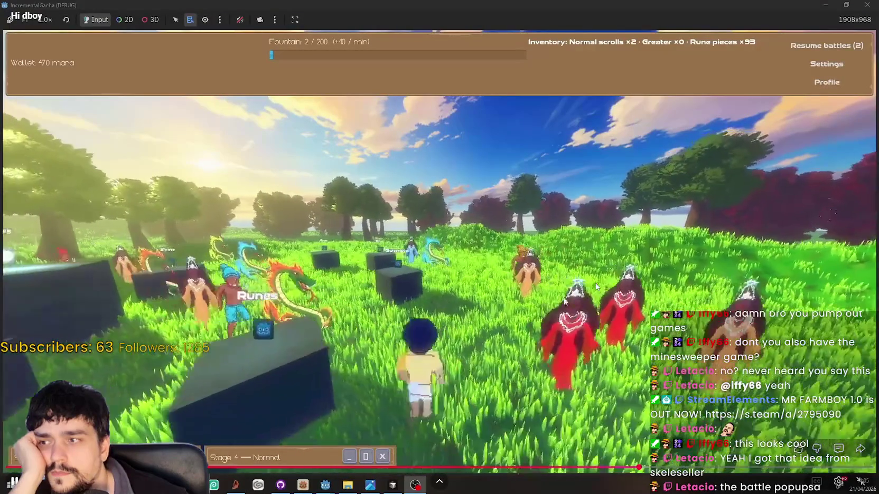
key("w")
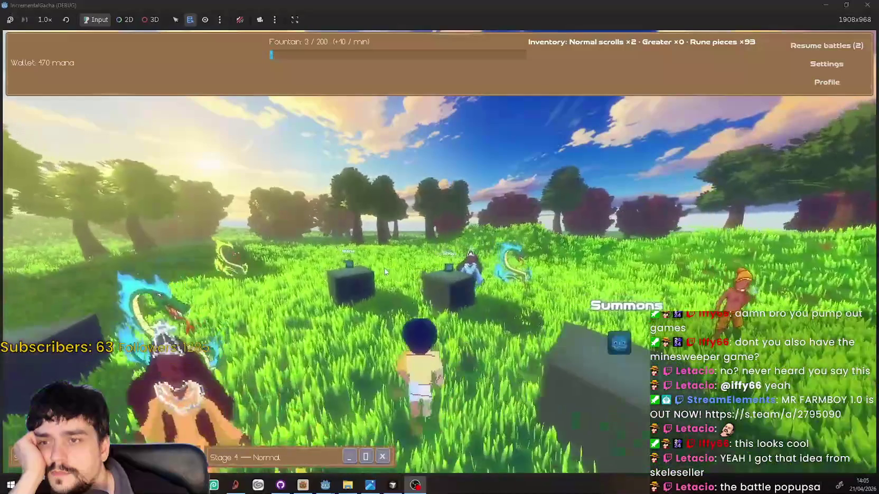
key("s")
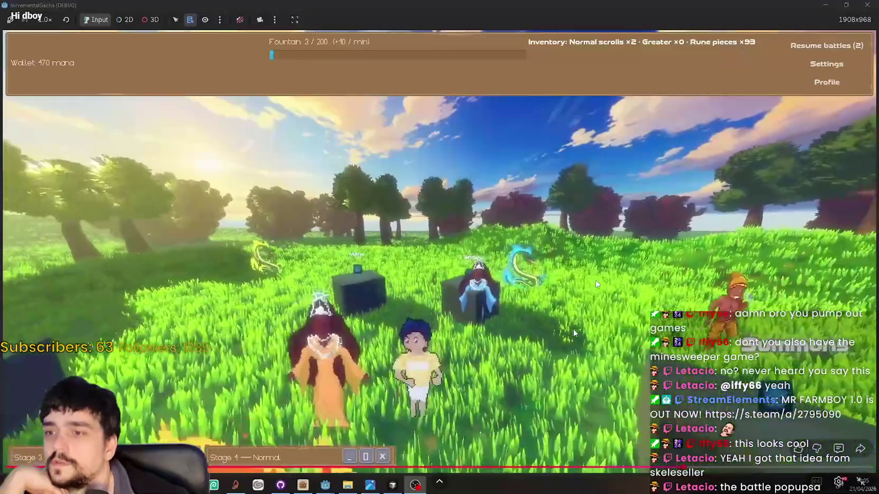
key("s")
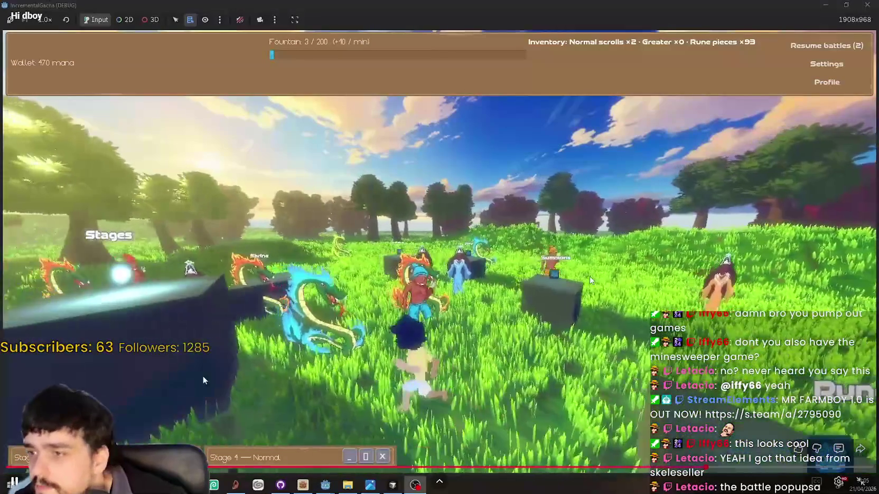
key("s")
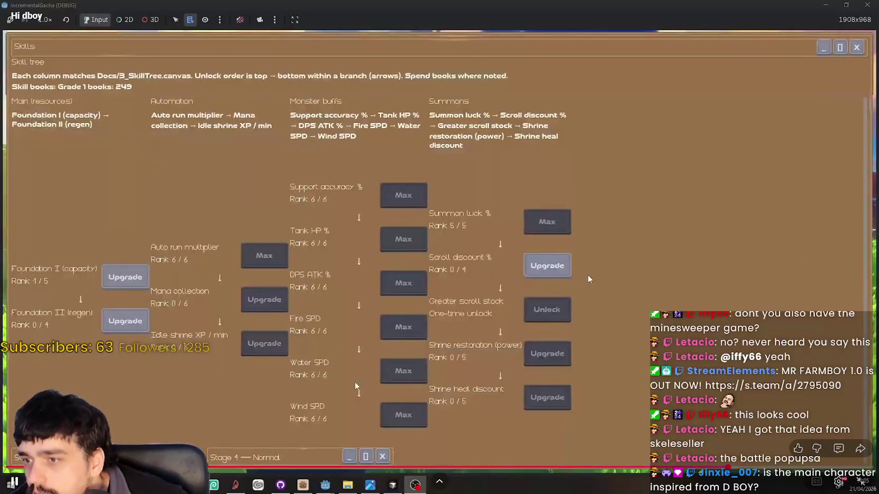
key("Escape")
key("s")
key("a")
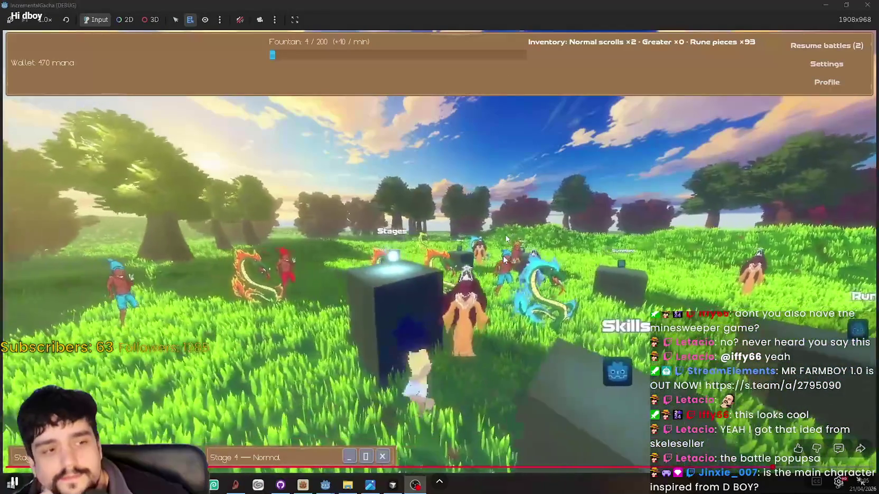
key("d")
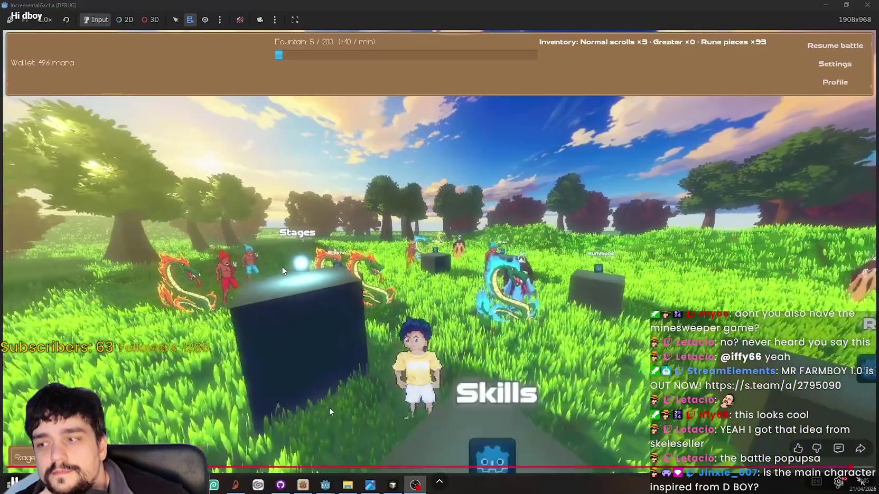
left_click(373, 407)
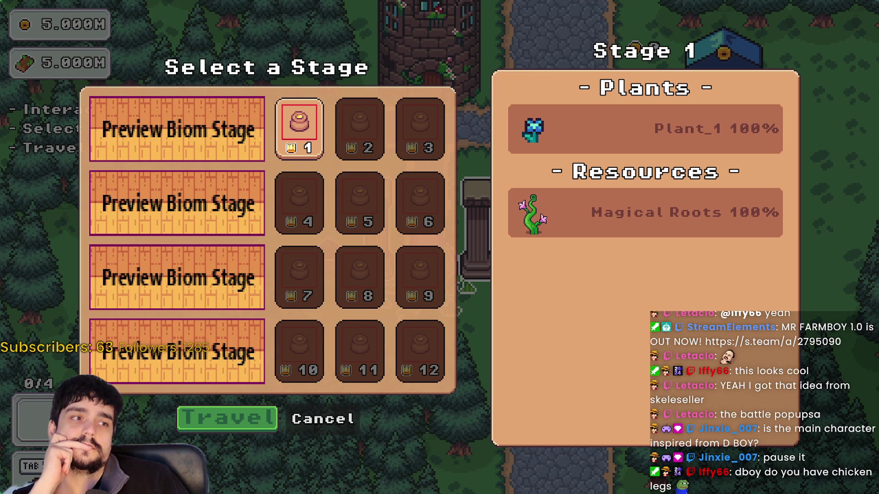
- Return to Chrome and put the paused YouTube clip back in fullscreen
key("alt+Tab")
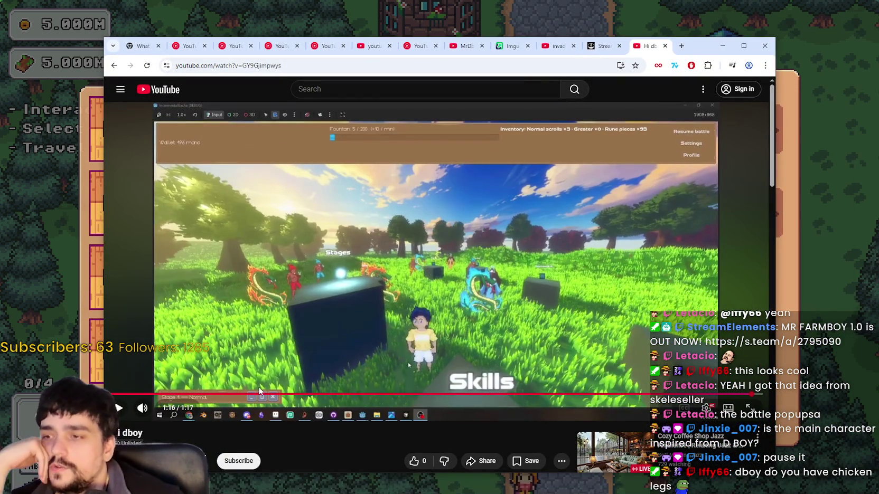
double_click(296, 309)
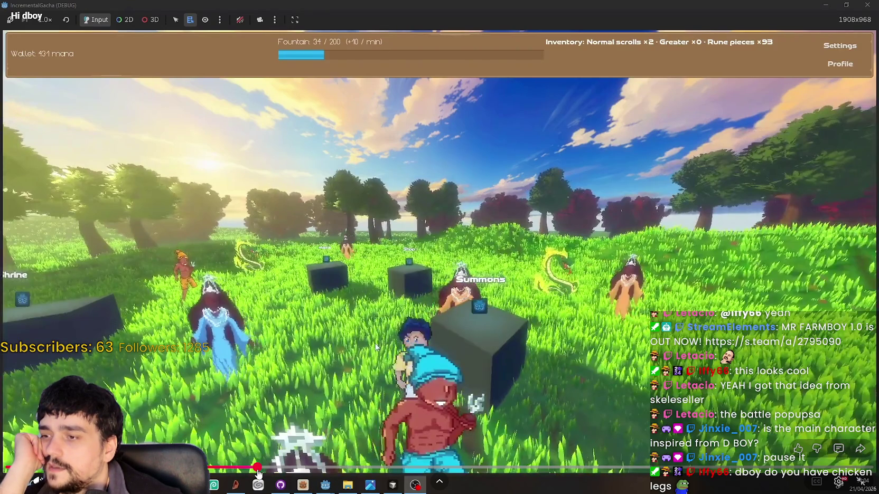
- Seek the clip back to the Stages panel, resume playback, and nudge it back to 0:36
left_click_drag(264, 470, 411, 470)
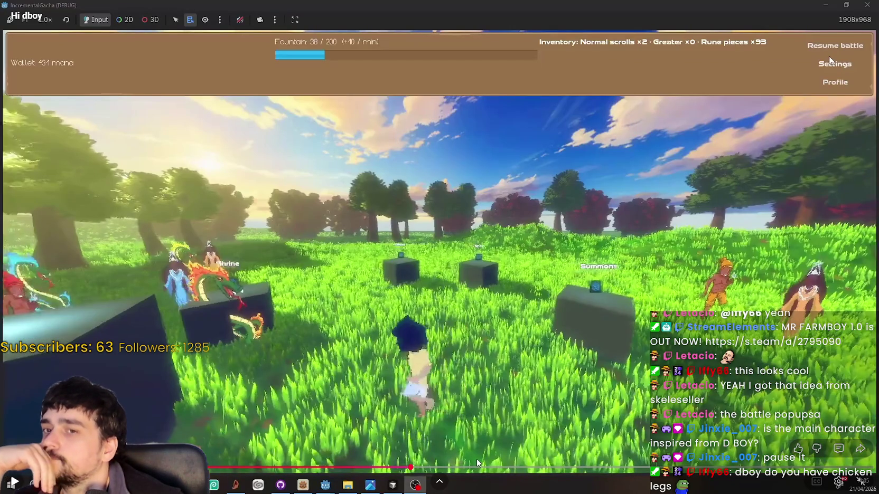
left_click_drag(410, 468, 401, 471)
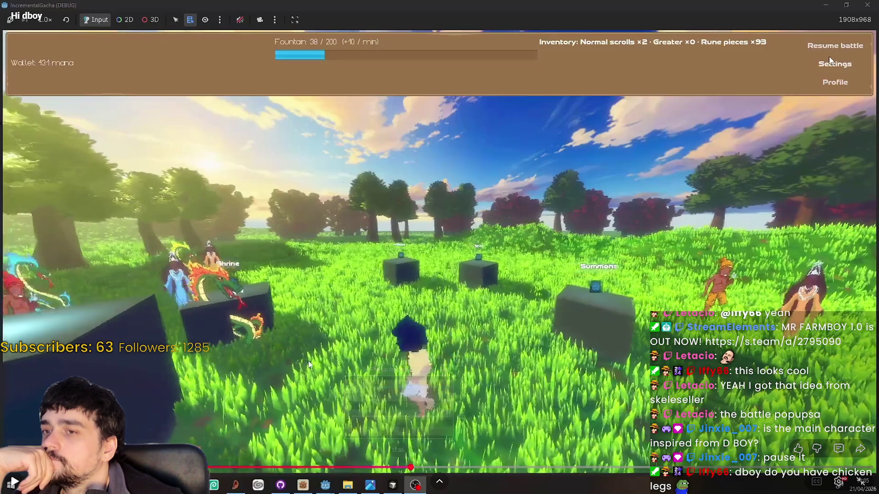
left_click(317, 350)
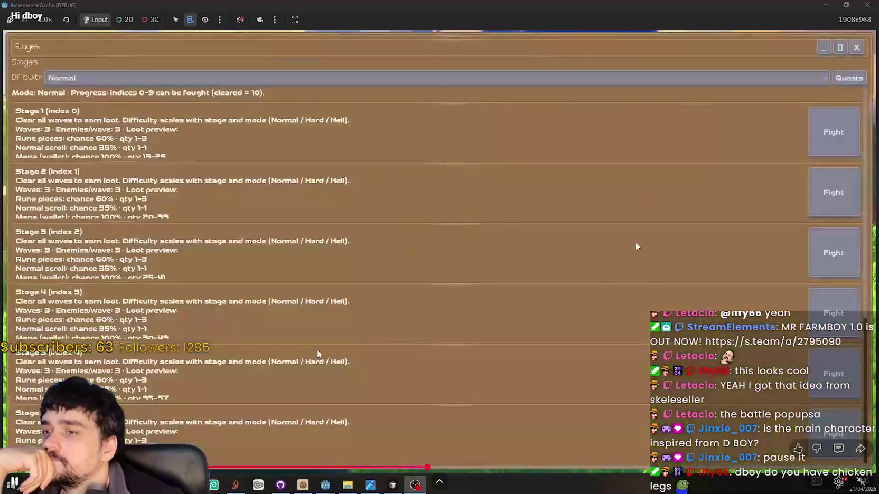
mouse_move(422, 468)
left_mouse_down()
mouse_move(405, 468)
mouse_move(419, 469)
left_mouse_up()
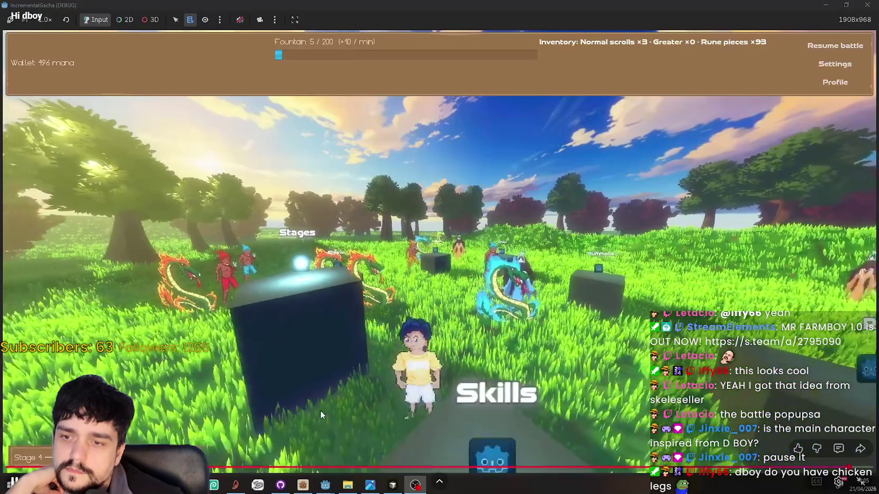
- Seek forward along the progress bar past the Stages and Summons parts to 0:44
mouse_move(242, 470)
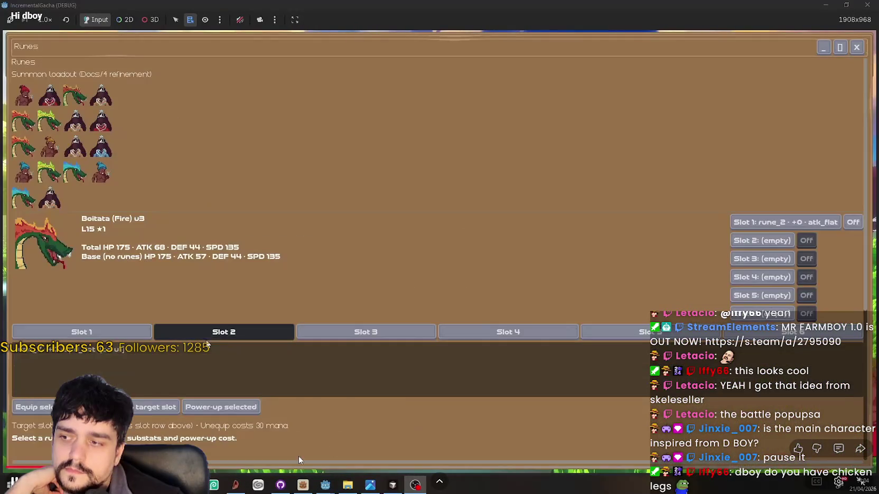
left_click_drag(290, 474, 295, 463)
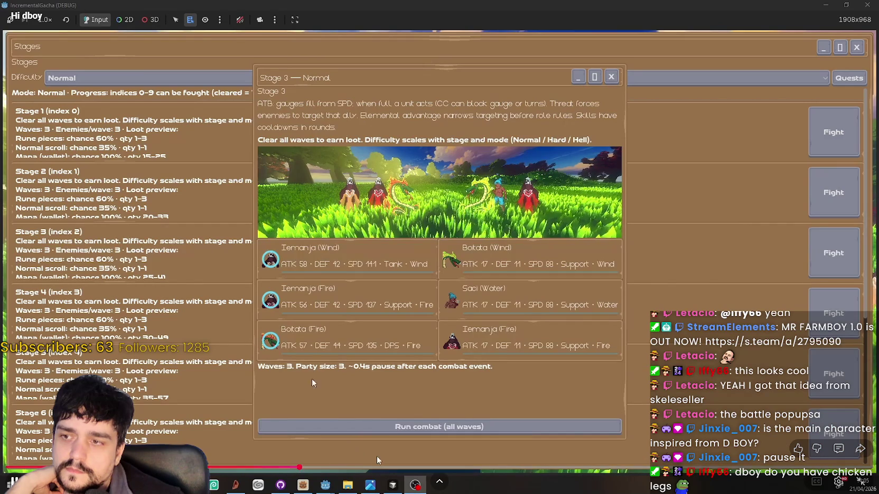
left_click(389, 468)
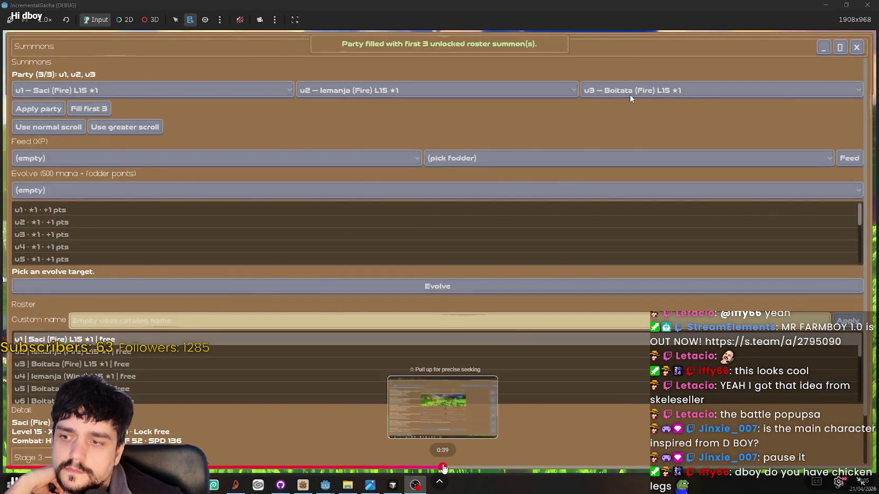
left_click(443, 469)
left_click(502, 468)
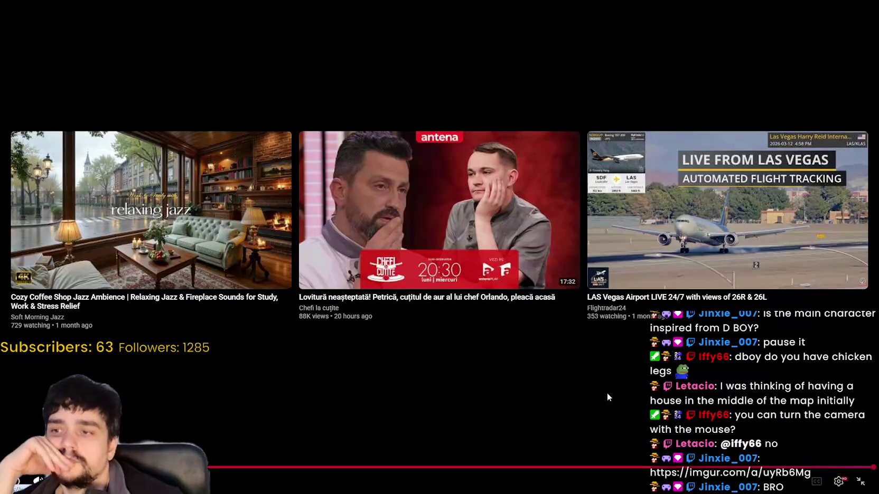
- Exit the full-screen YouTube video, minimize Chrome, and drag the Imgur post window over the game
left_click(859, 483)
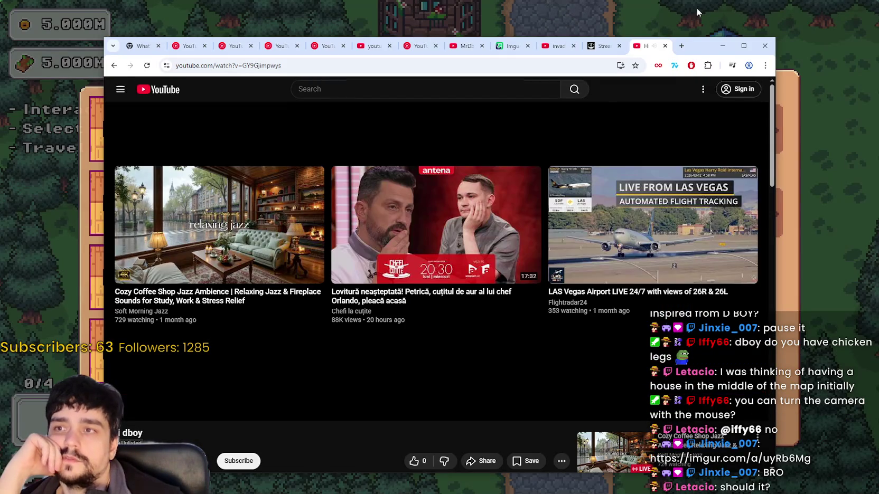
left_click(722, 46)
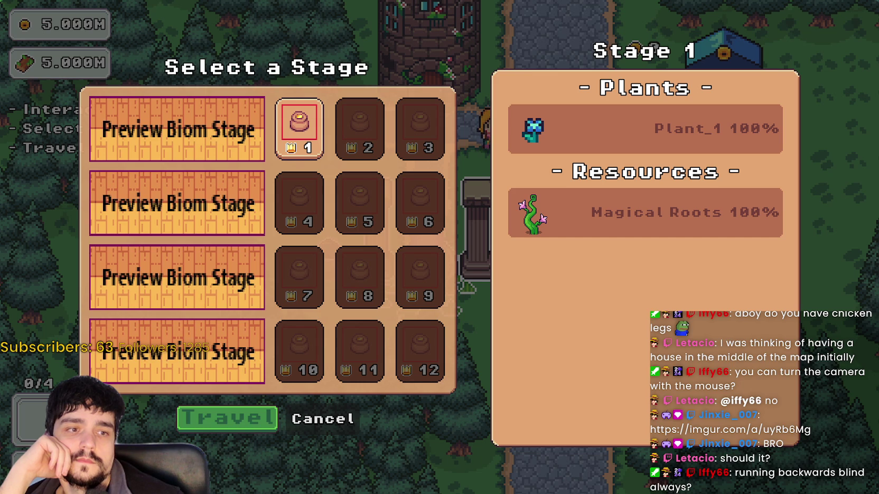
mouse_move(878, 89)
left_mouse_down()
mouse_move(442, 79)
mouse_move(280, 46)
mouse_move(291, 36)
left_mouse_up()
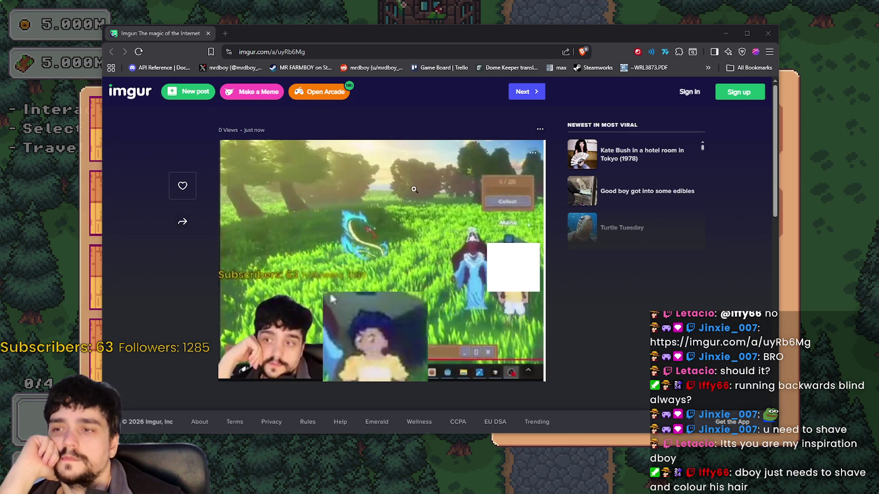
- Close the Imgur post window to reveal the Select a Stage screen
left_click(768, 33)
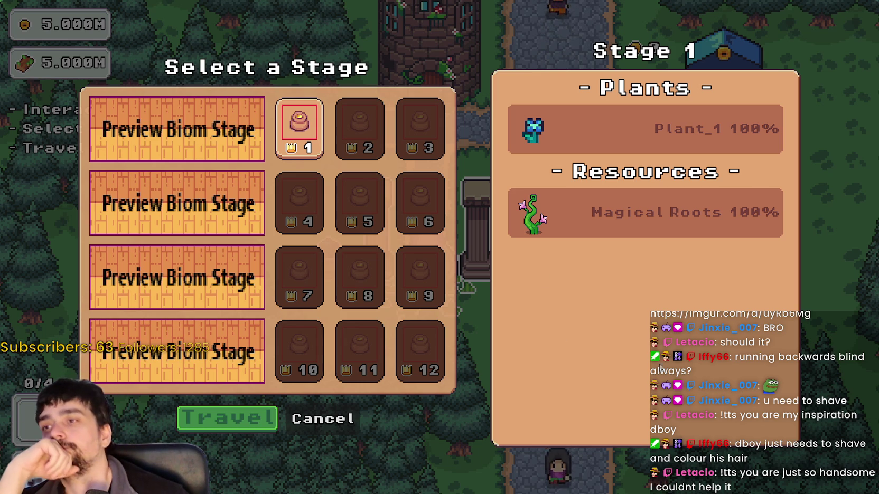
- Travel to the Stage 1 forest and walk the character around among the plants
left_click(218, 417)
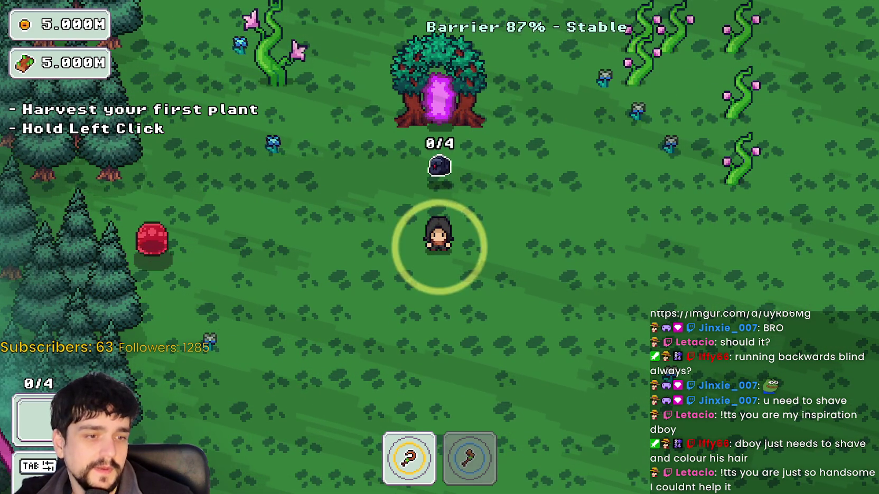
key("w")
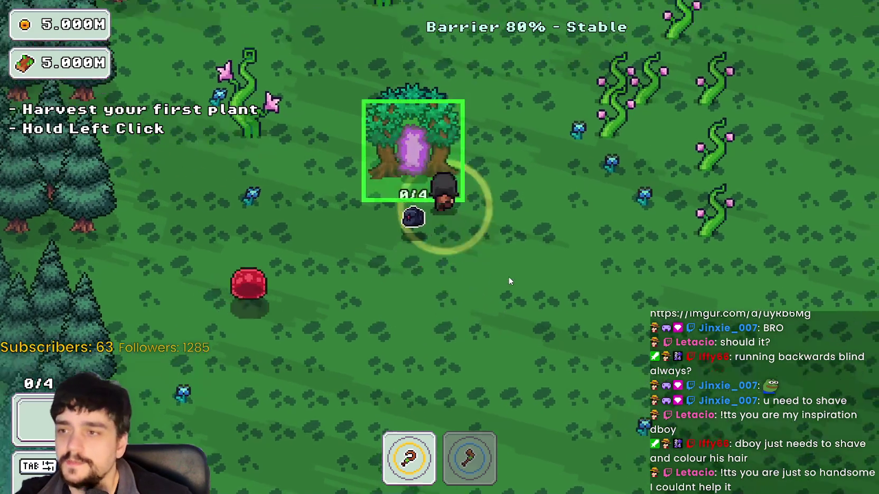
key("d")
key("s")
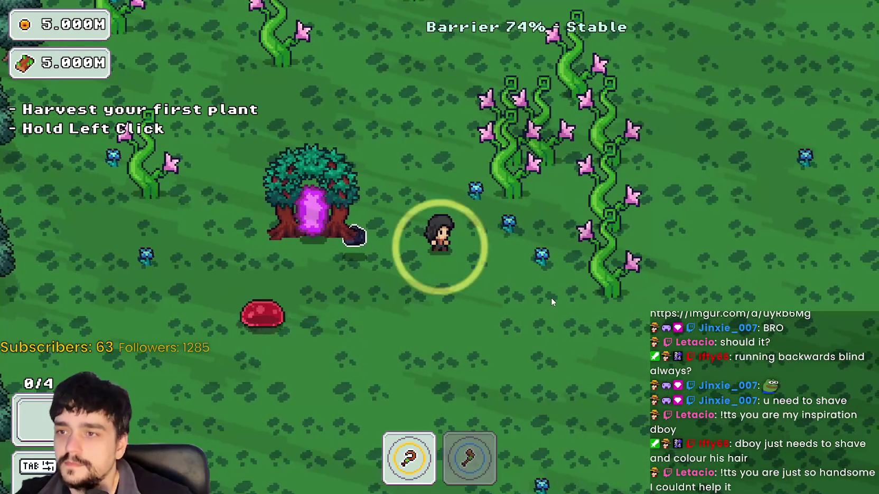
key("a")
key("d")
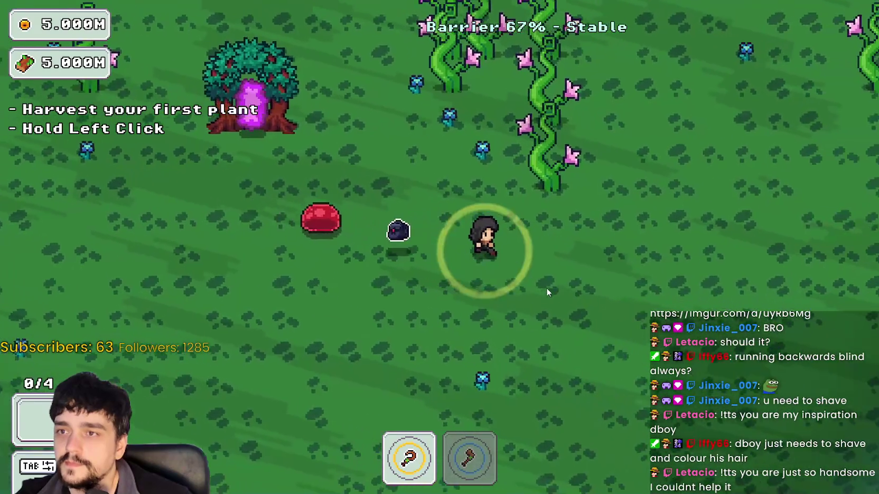
key("w")
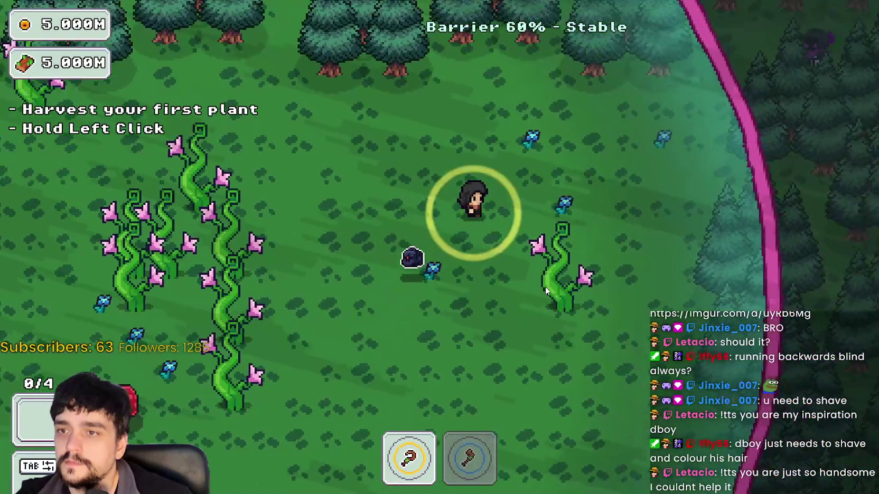
key("s")
key("a")
- Walk back to the portal tree and enter it to return to the village
key("s")
key("a")
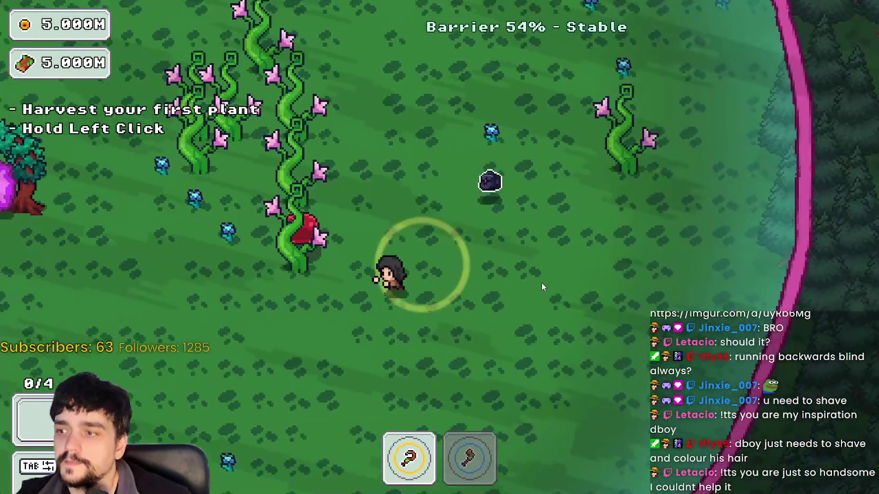
key("a")
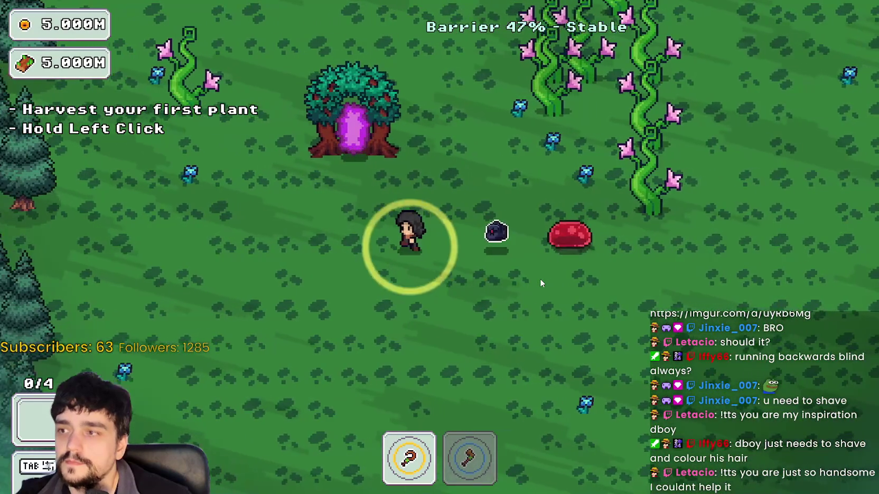
key("s")
key("w")
key("d")
key("w")
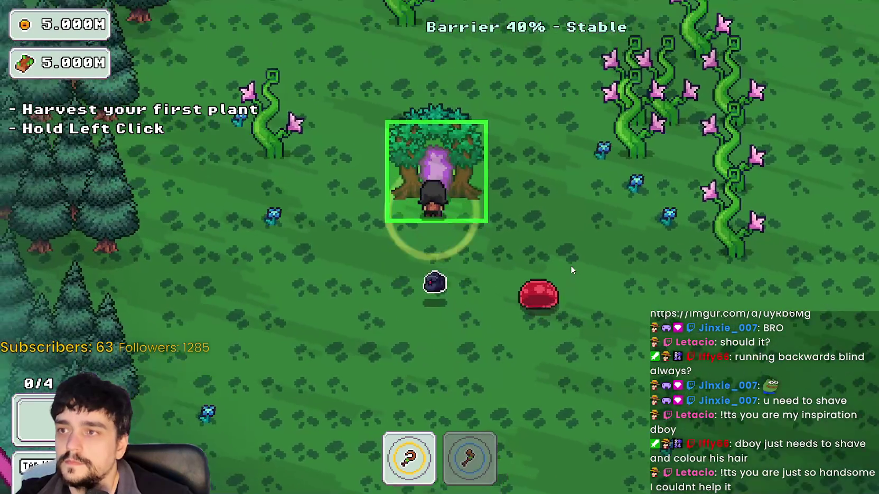